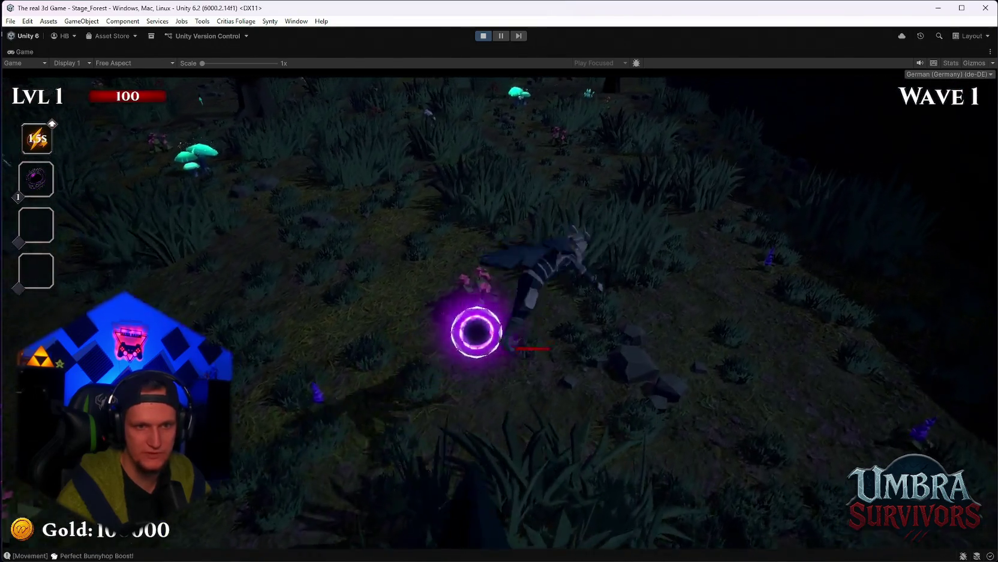
Run and bunnyhop along the forest path past the glowing mushroom toward the ridge, then pause.
key("w")
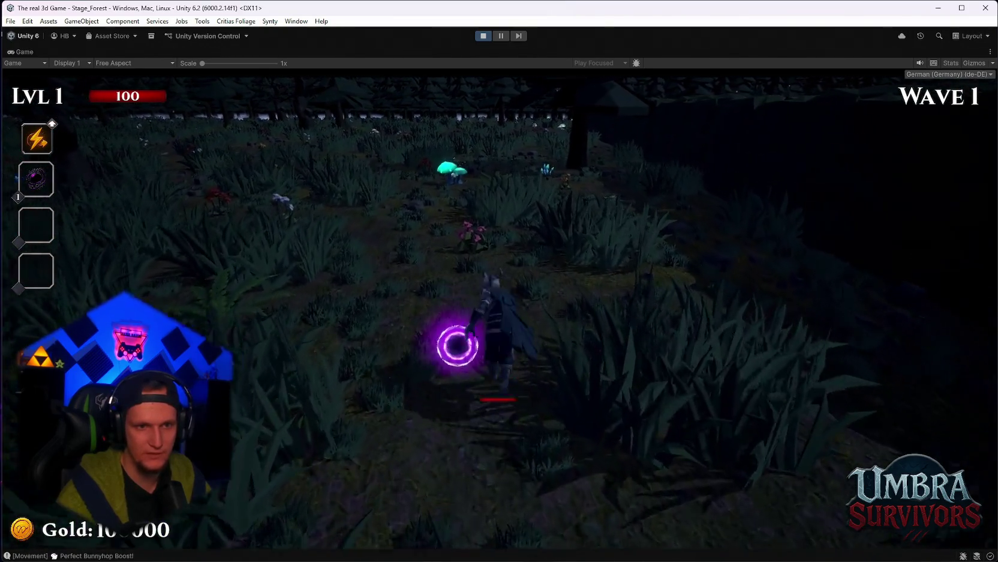
key("w")
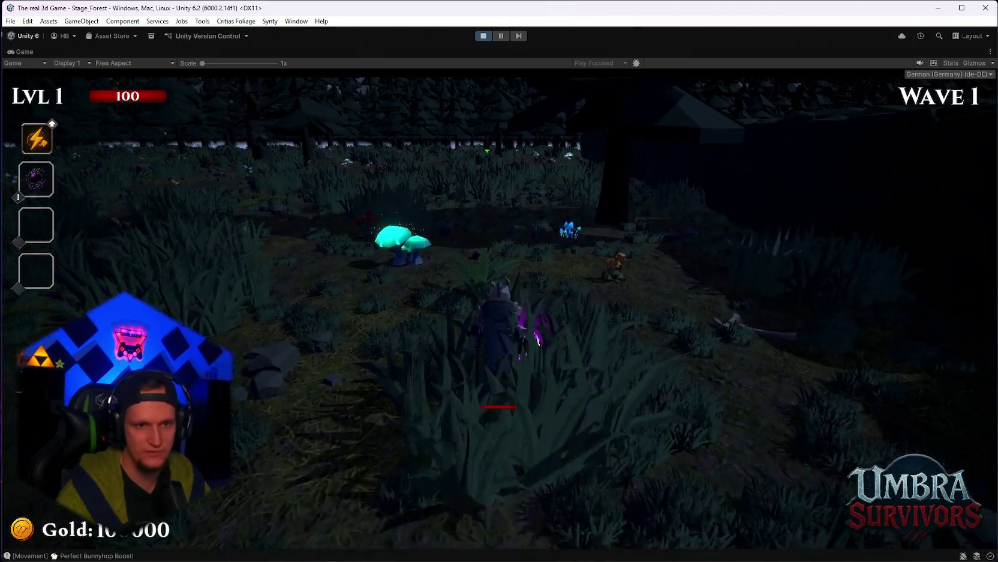
key("w")
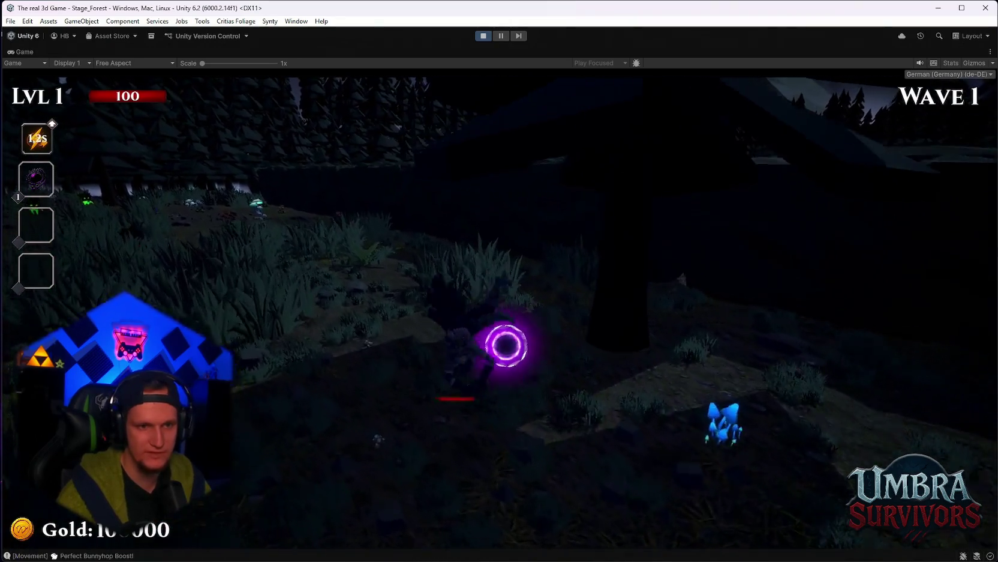
key("space")
key("w")
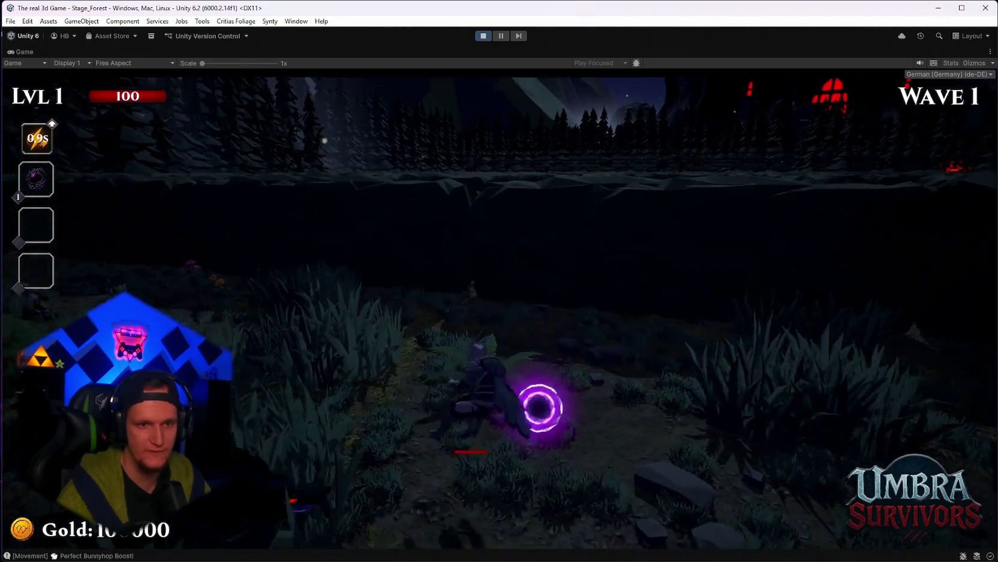
key("w")
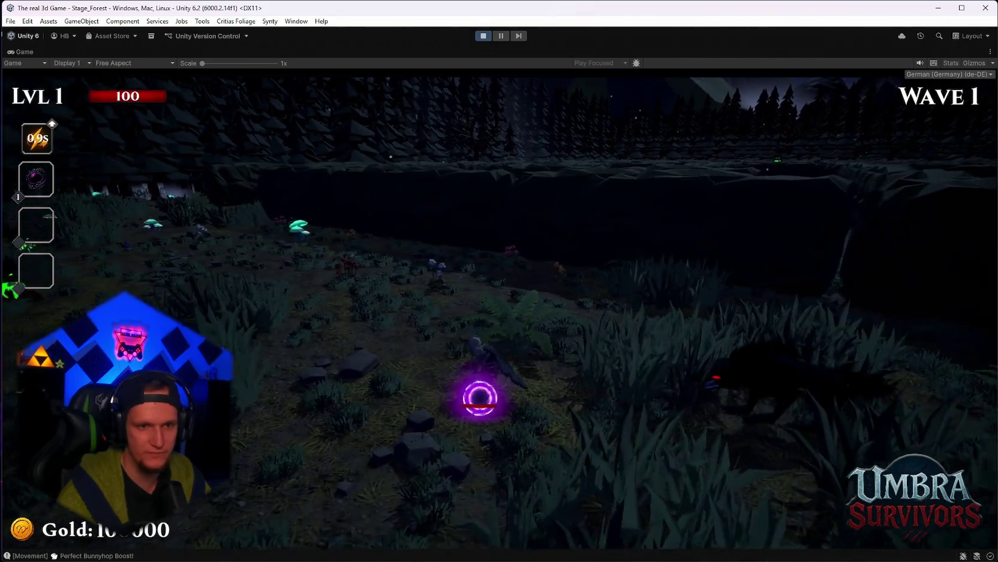
key("w")
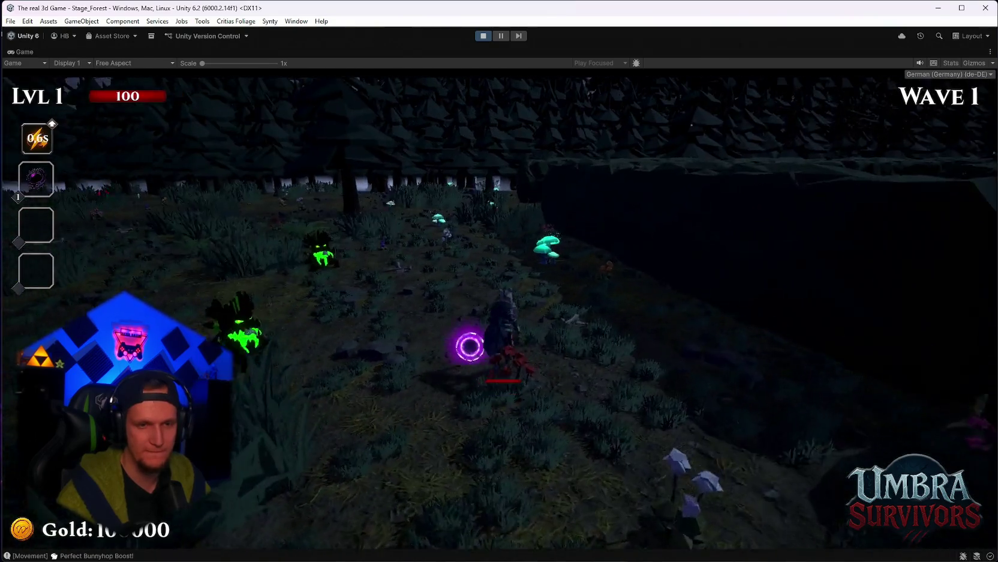
key("w")
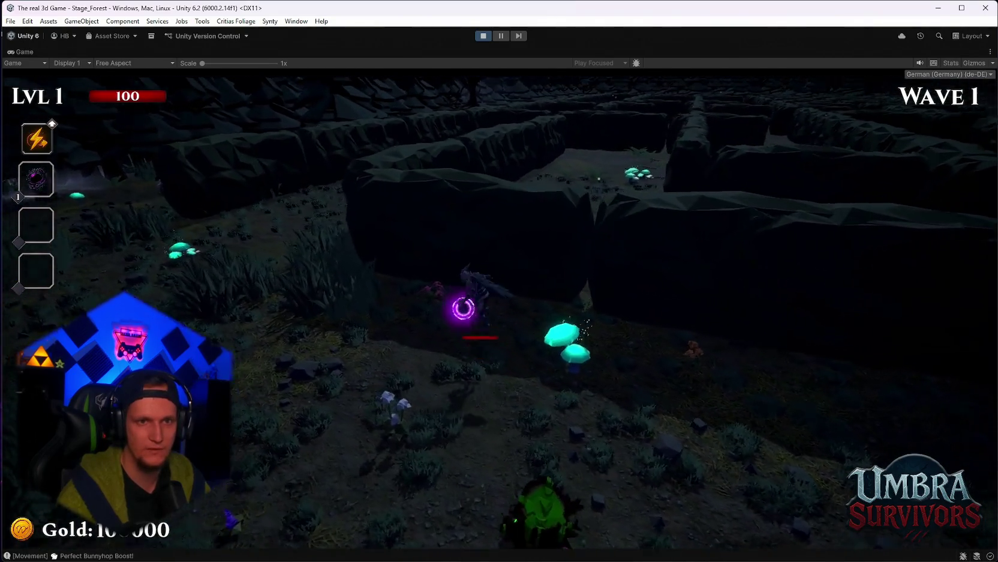
key("Escape")
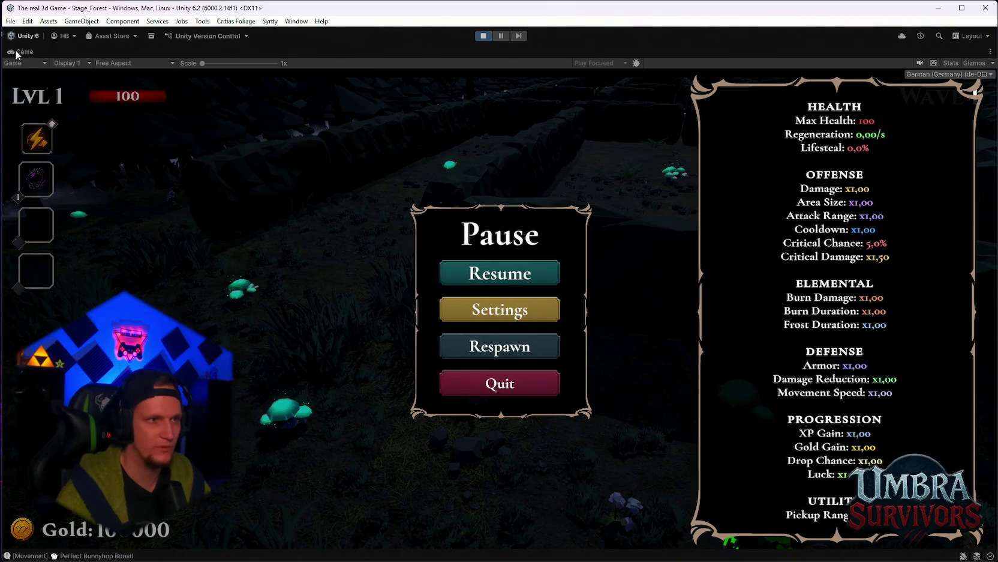
Restore the editor layout and drag the Cheats prefab from the Project search into the Hierarchy.
double_click(16, 53)
type("cheat")
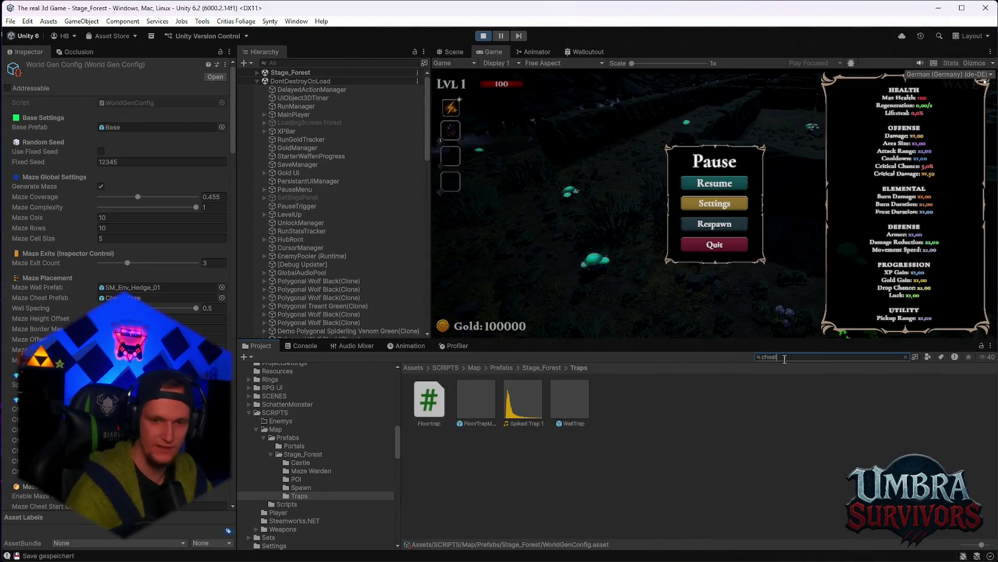
type("s")
scroll(384, 294, "down", 10)
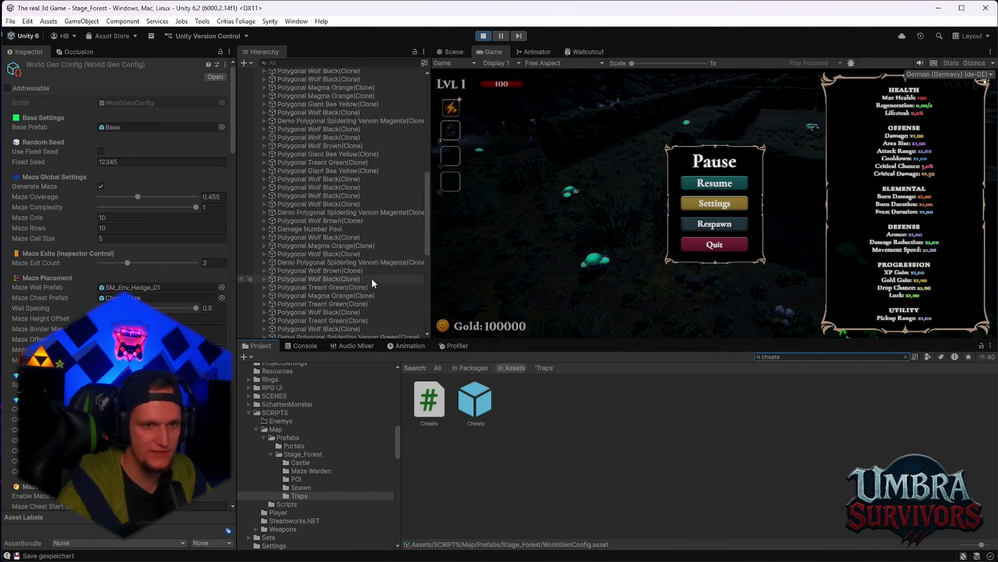
left_click_drag(303, 341, 406, 330)
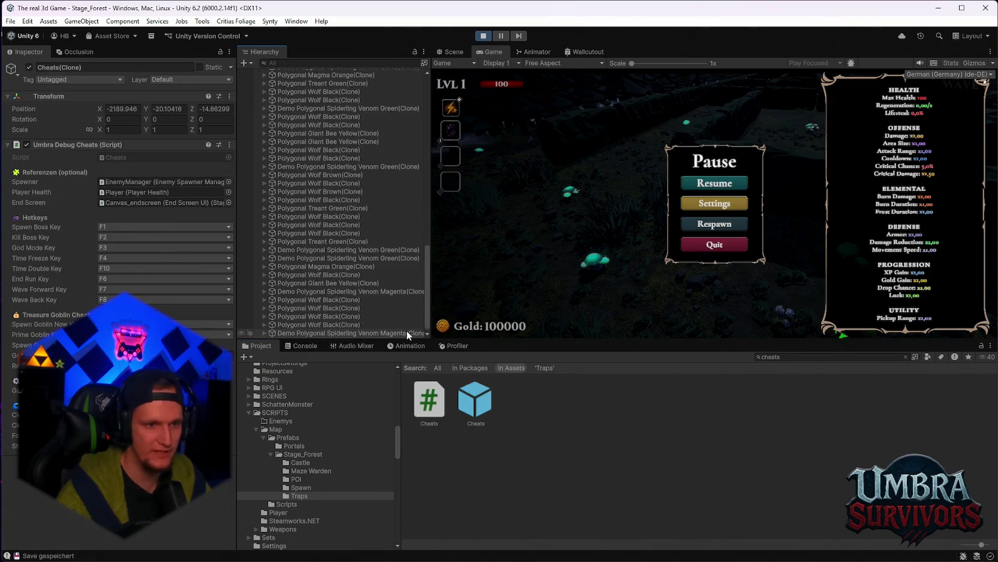
Maximize the Game view and resume the paused game.
left_click(683, 183)
key("Escape")
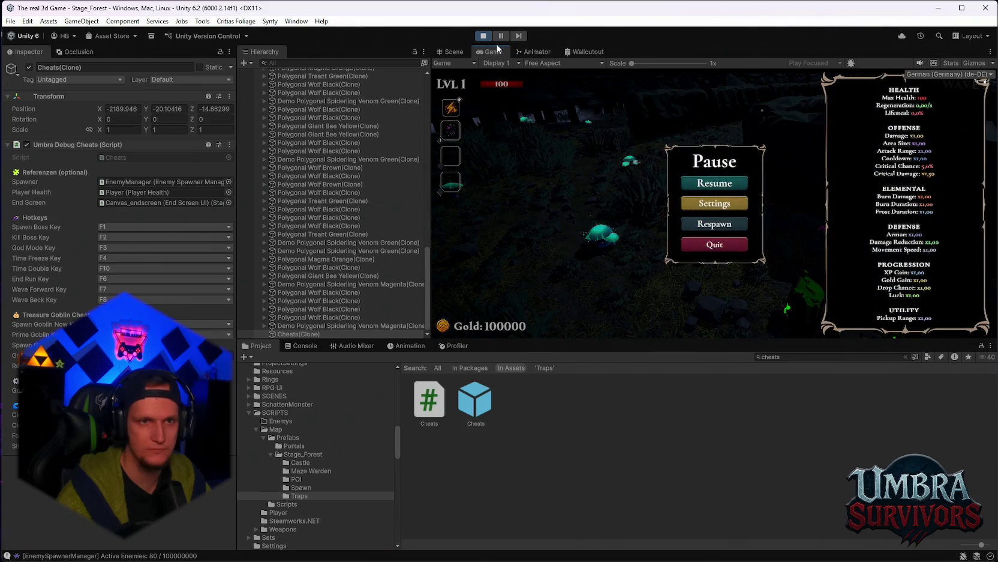
double_click(494, 52)
left_click(497, 272)
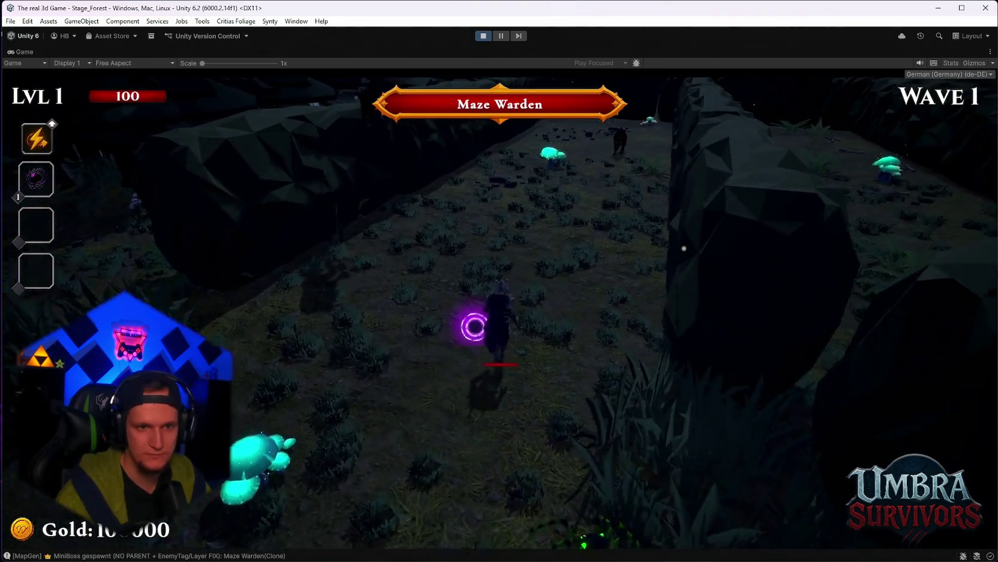
Advance up the maze paths toward the Maze Warden until the level-2 upgrade cards appear.
key("w")
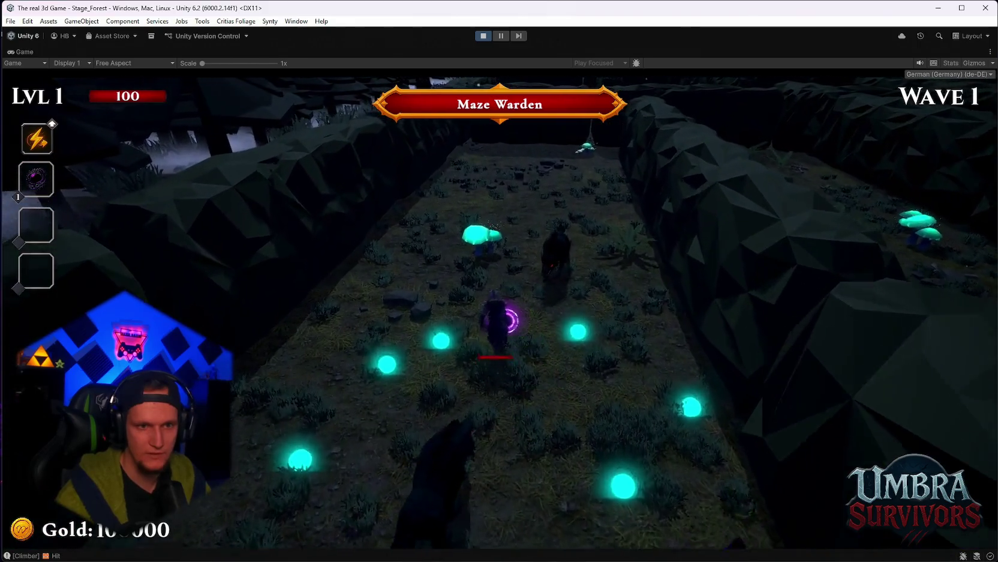
key("w")
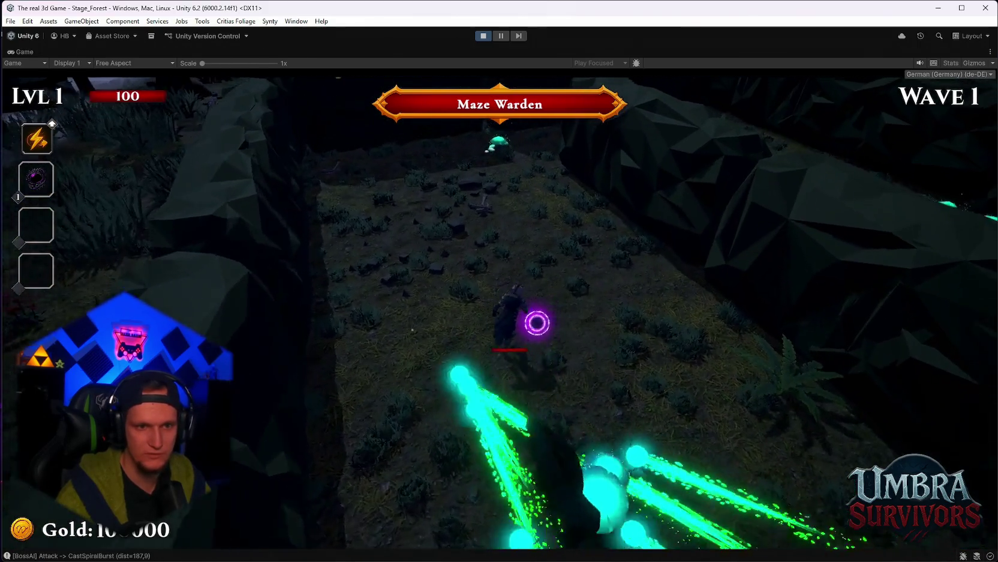
key("w")
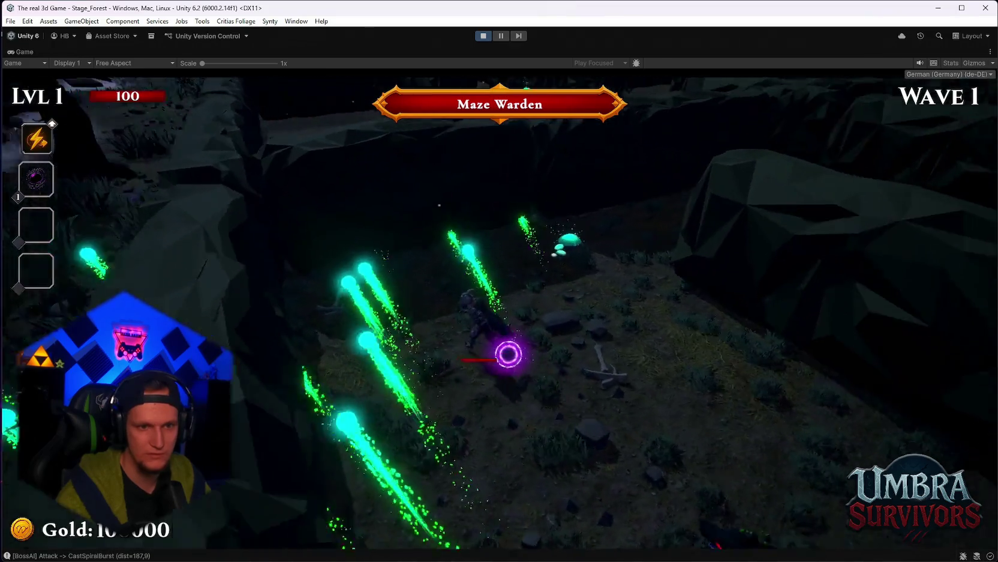
key("w")
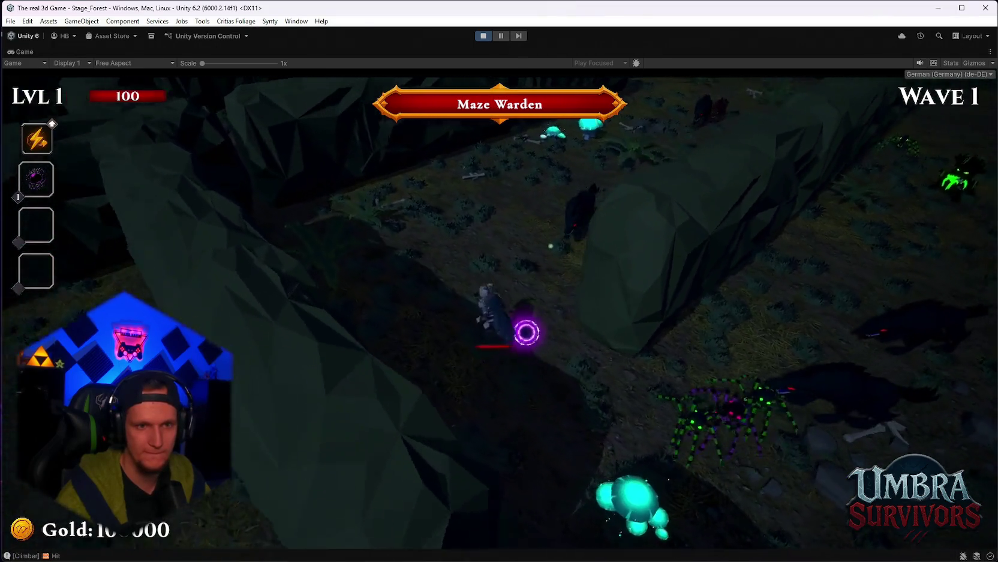
key("w")
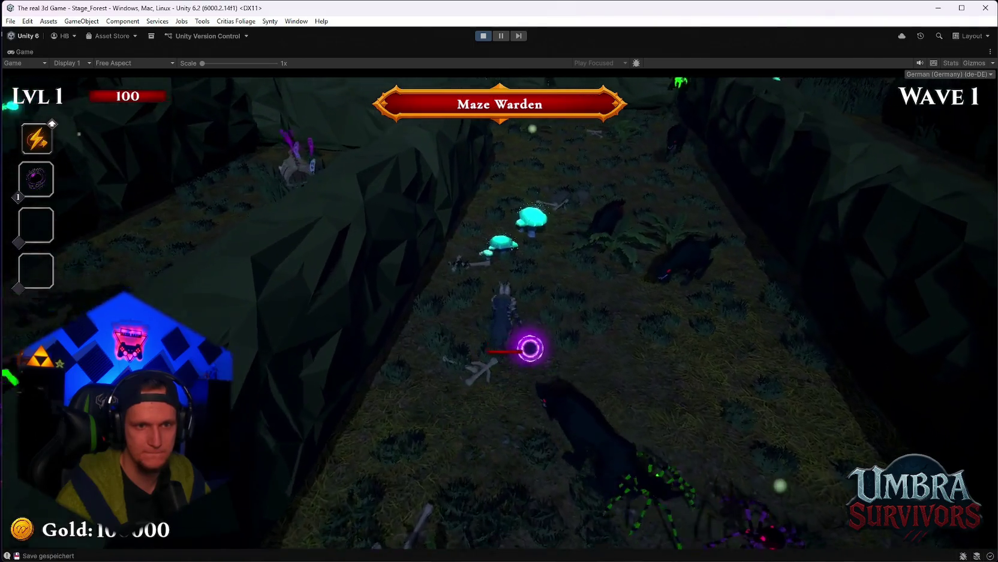
key("w")
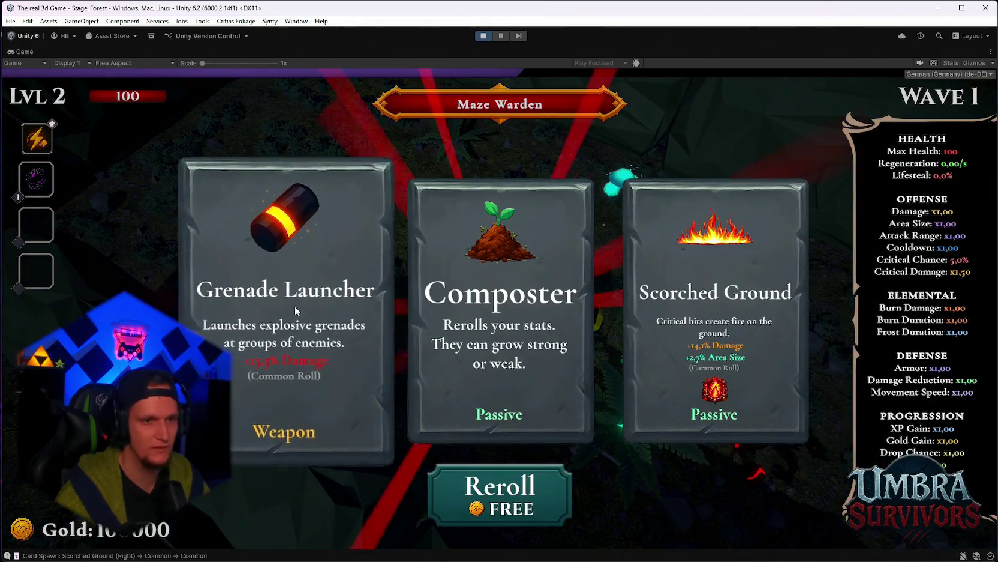
Pick the Grenade Launcher card, then the Nova card on the next level-up.
left_click(328, 312)
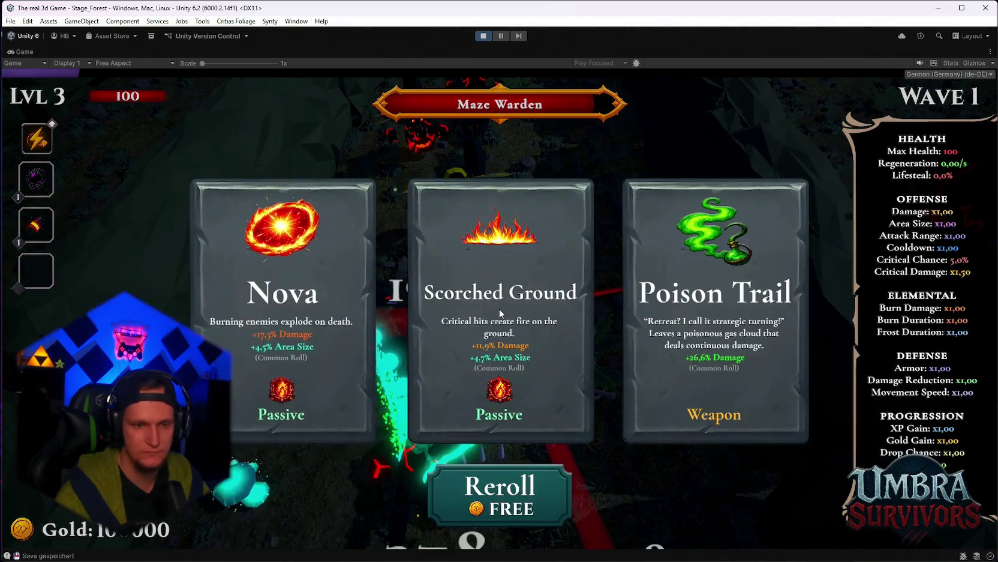
left_click(320, 290)
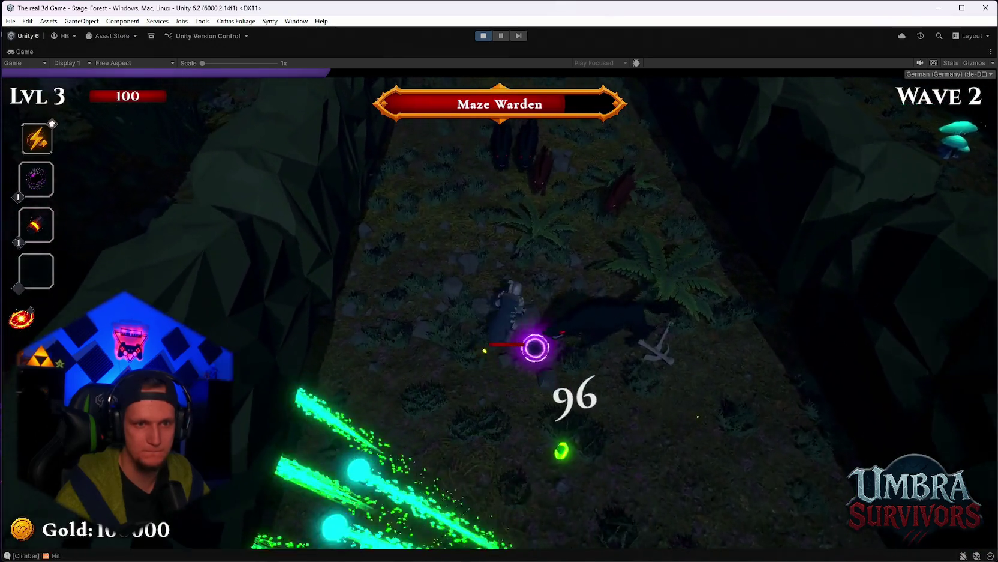
In the pause menu's audio settings, set master volume to maximum and music volume to minimum.
key("Escape")
left_click(504, 310)
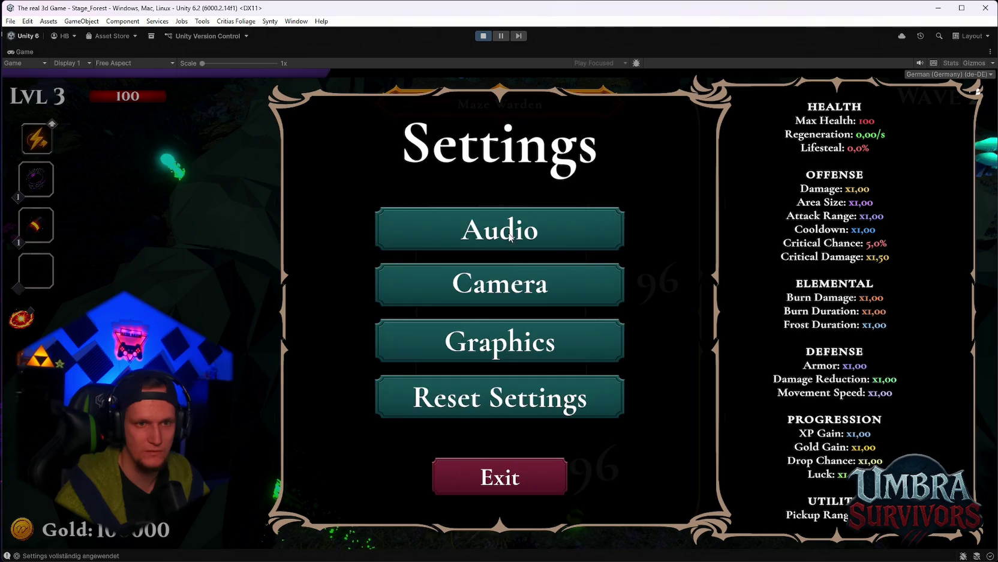
left_click(511, 237)
left_click_drag(626, 242, 681, 240)
left_click_drag(666, 303, 517, 306)
key("Escape")
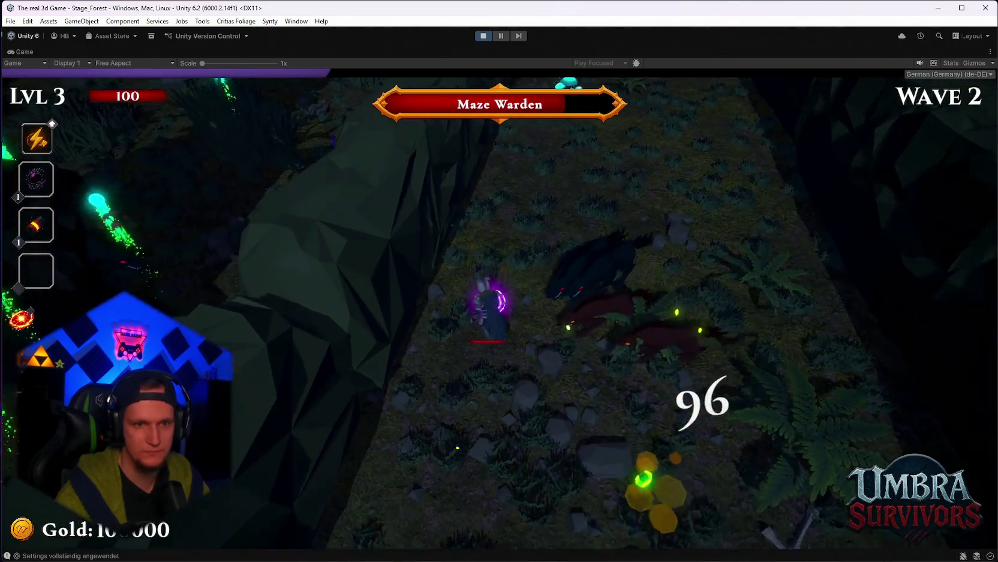
Keep running and bunnyhopping through the Maze Warden fight, then pause and stop play mode.
key("Escape")
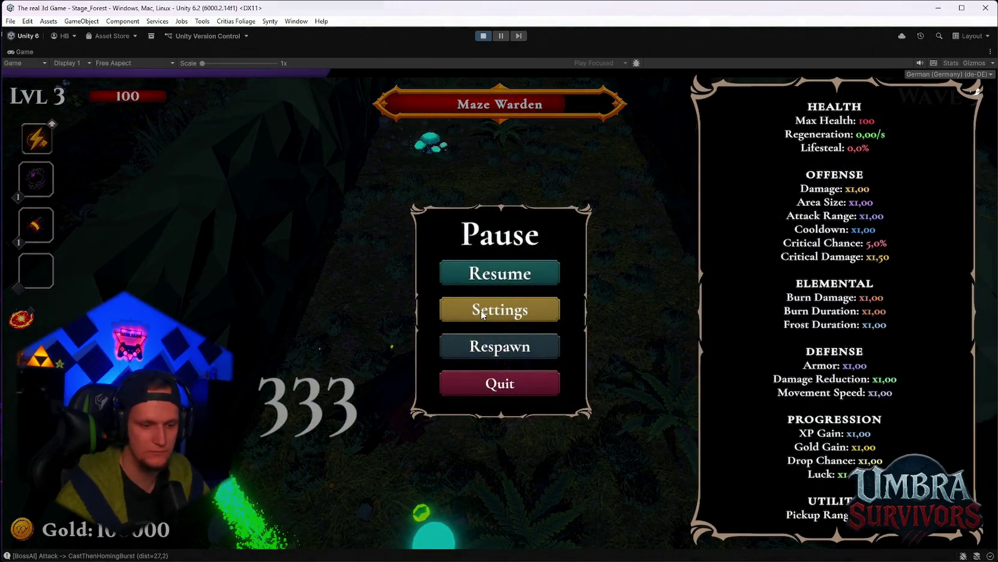
key("Escape")
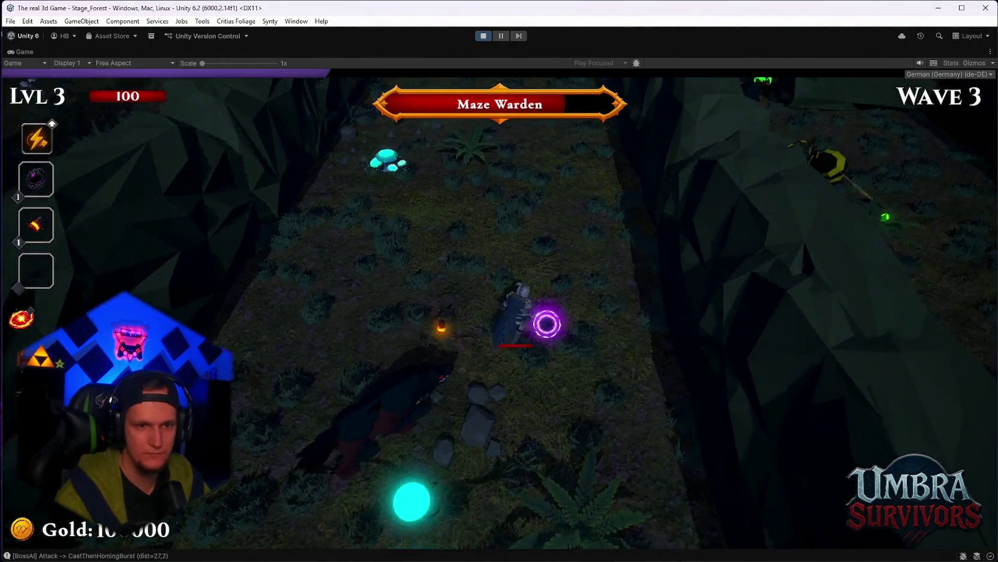
key("w")
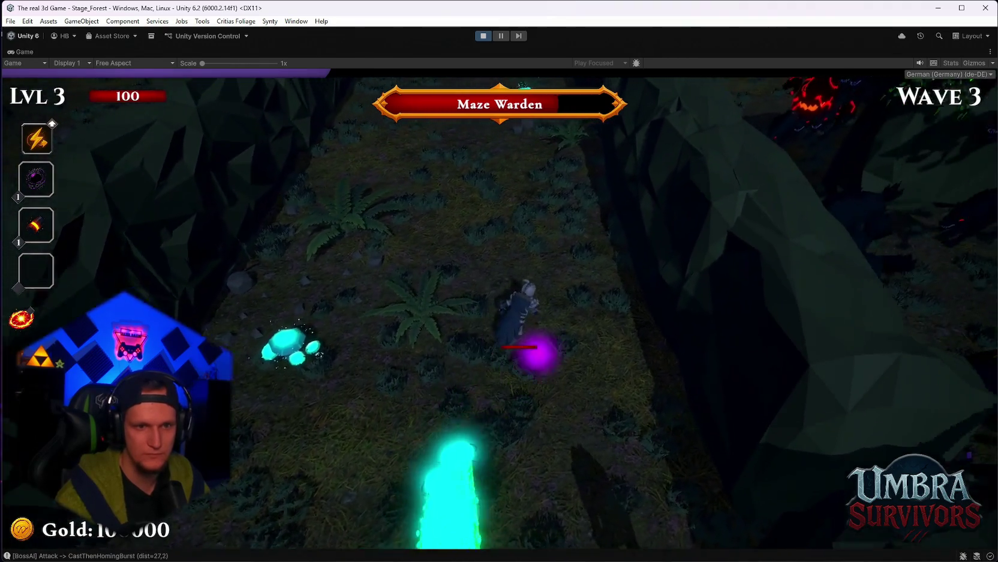
key("w")
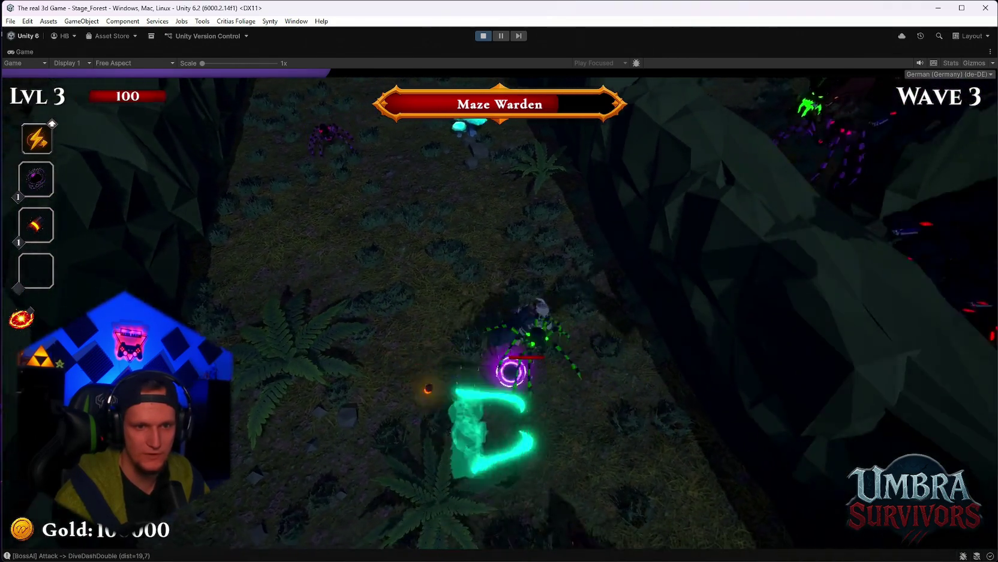
key("w")
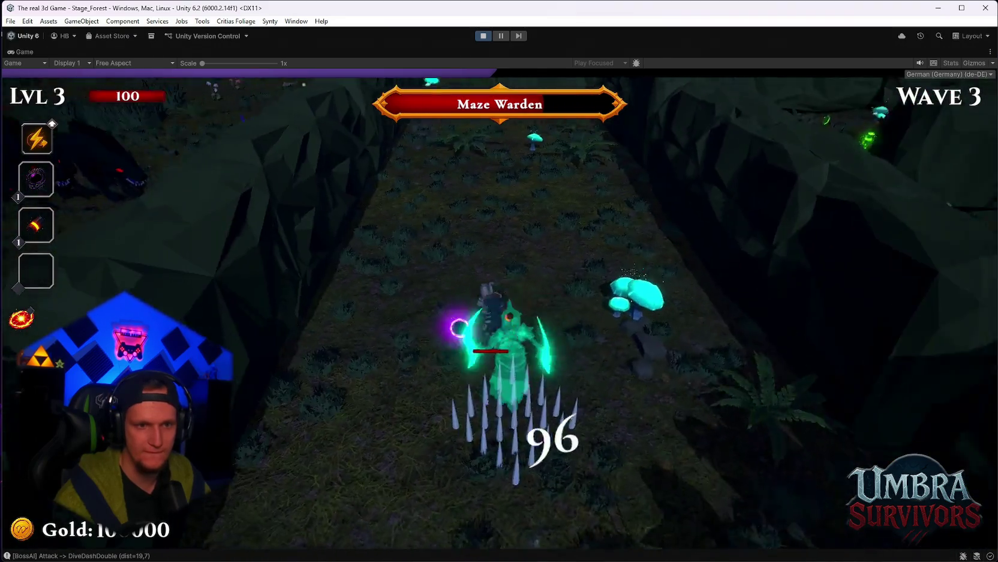
key("w")
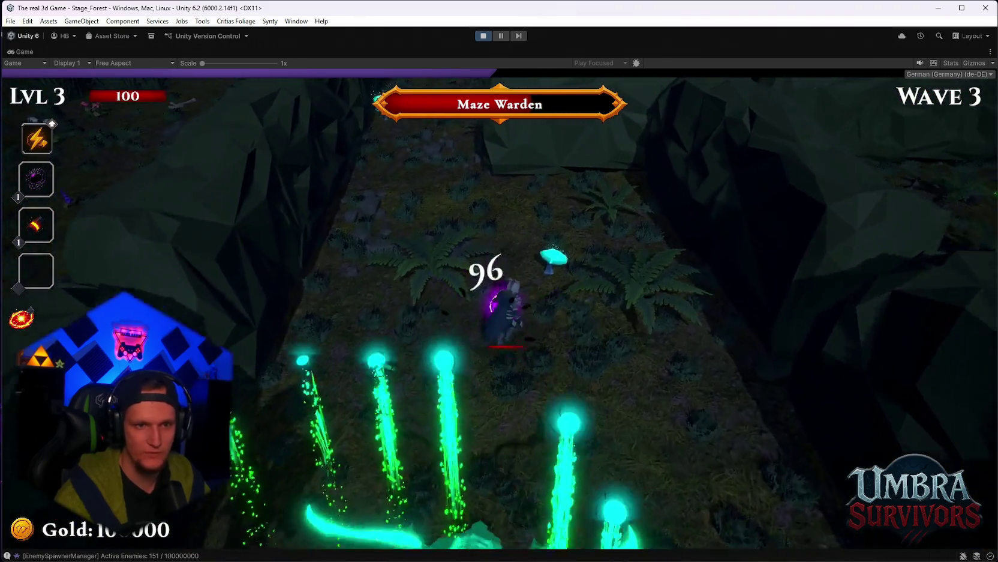
key("w")
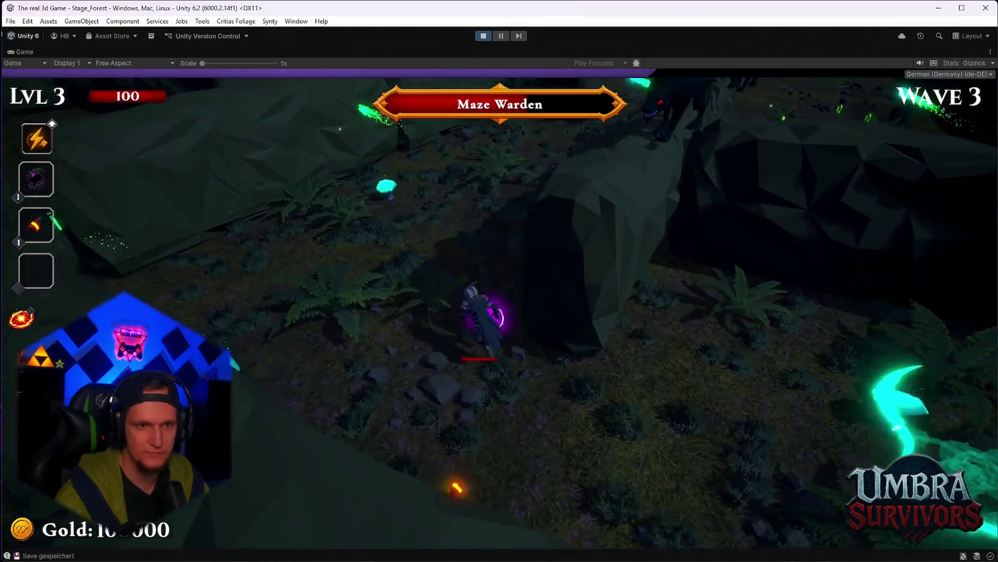
key("w")
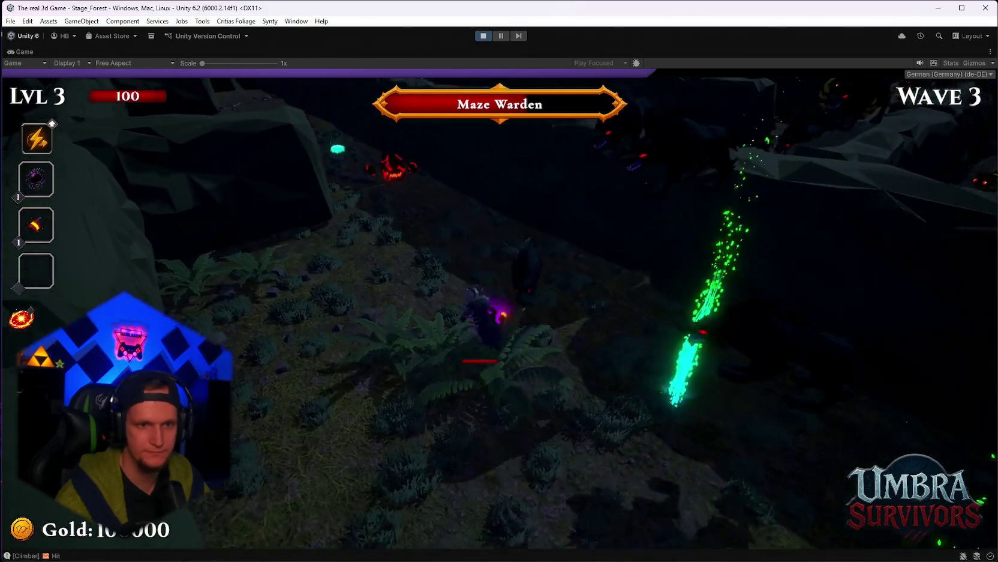
key("space")
key("w")
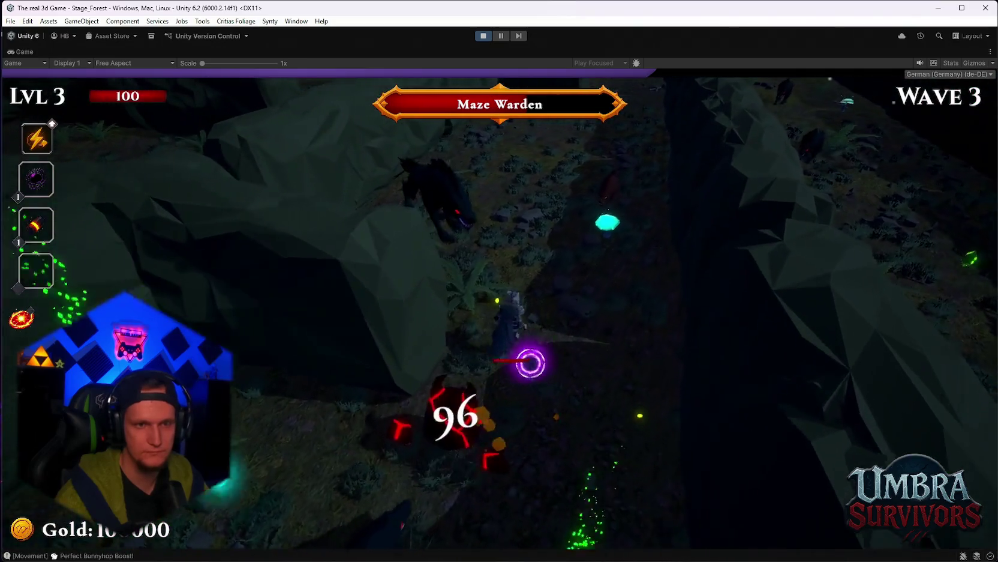
key("Escape")
left_click(487, 37)
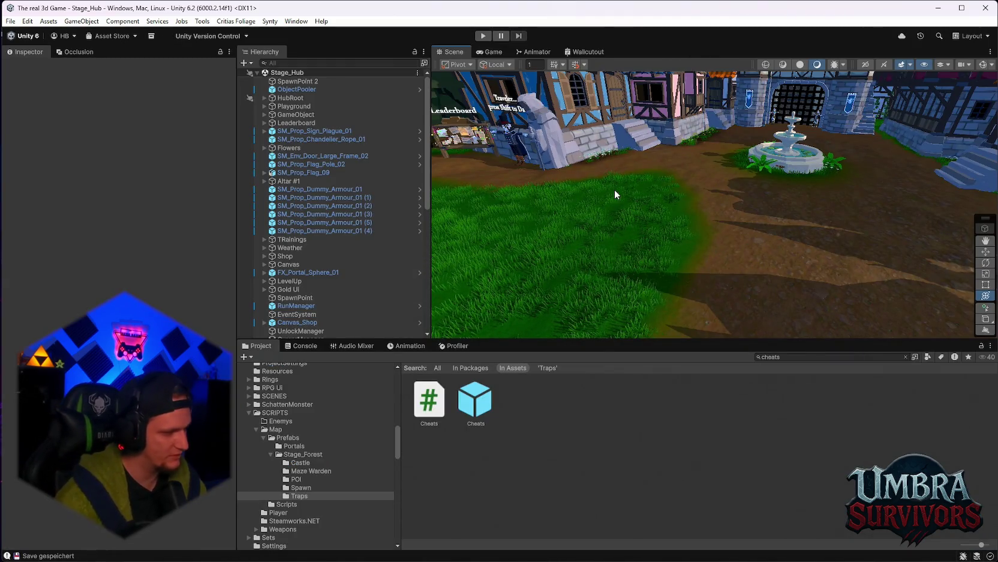
mouse_move(618, 185)
left_mouse_down()
mouse_move(717, 260)
mouse_move(718, 224)
mouse_move(729, 225)
left_mouse_up()
scroll(728, 225, "down", 2)
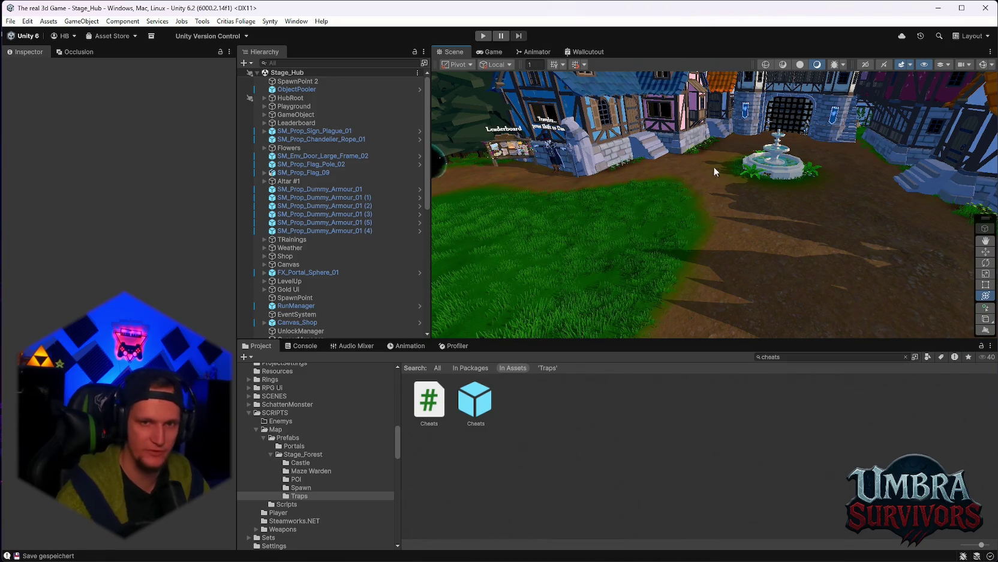
scroll(310, 501, "down", 3)
Open the Traps folder and inspect the WallTrap prefab's settings.
left_click(304, 433)
left_click(559, 406)
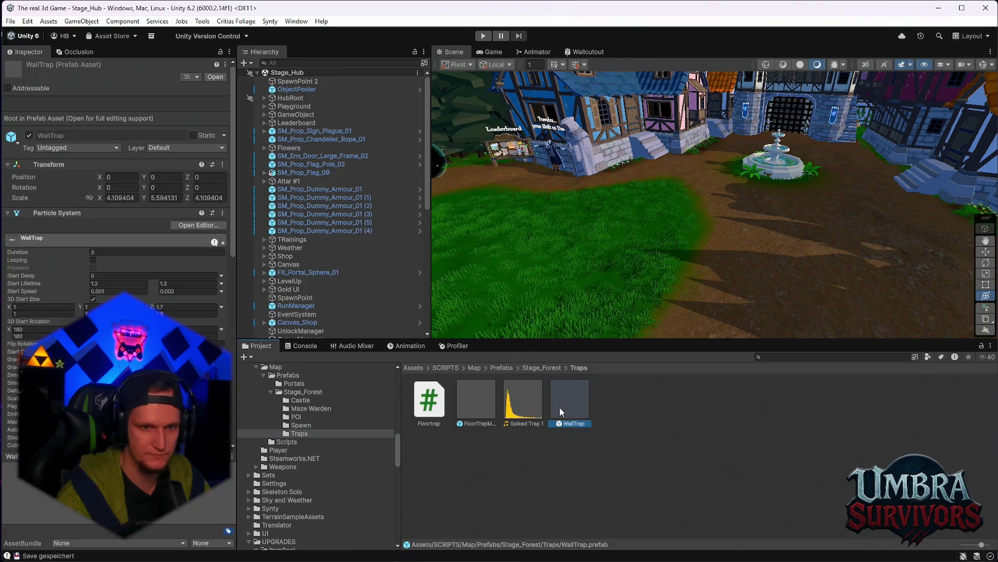
scroll(114, 210, "down", 10)
scroll(114, 180, "down", 8)
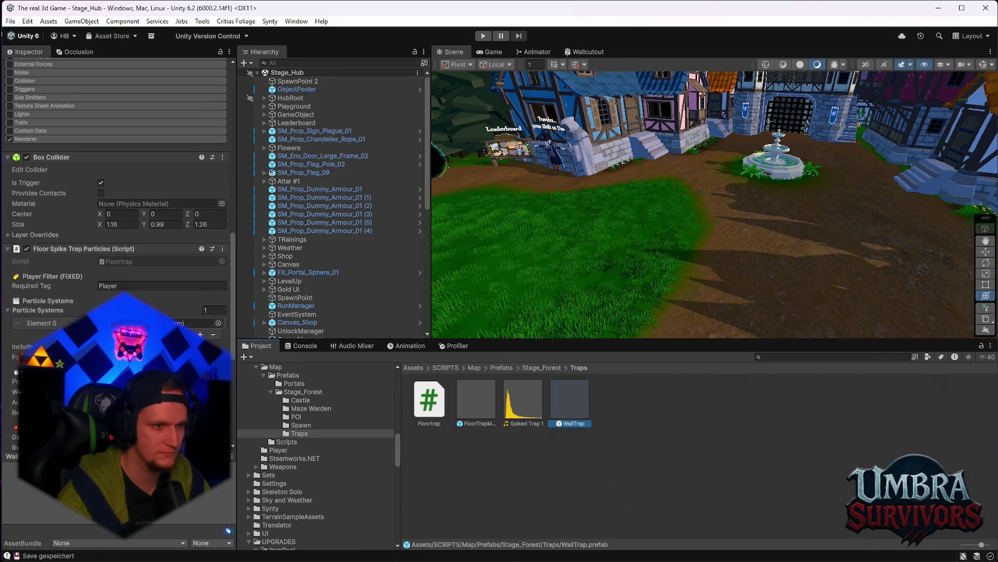
Set FloorTrapMaze's Preview Seconds to 0.06, compare with WallTrap, and enter play mode.
left_click(475, 399)
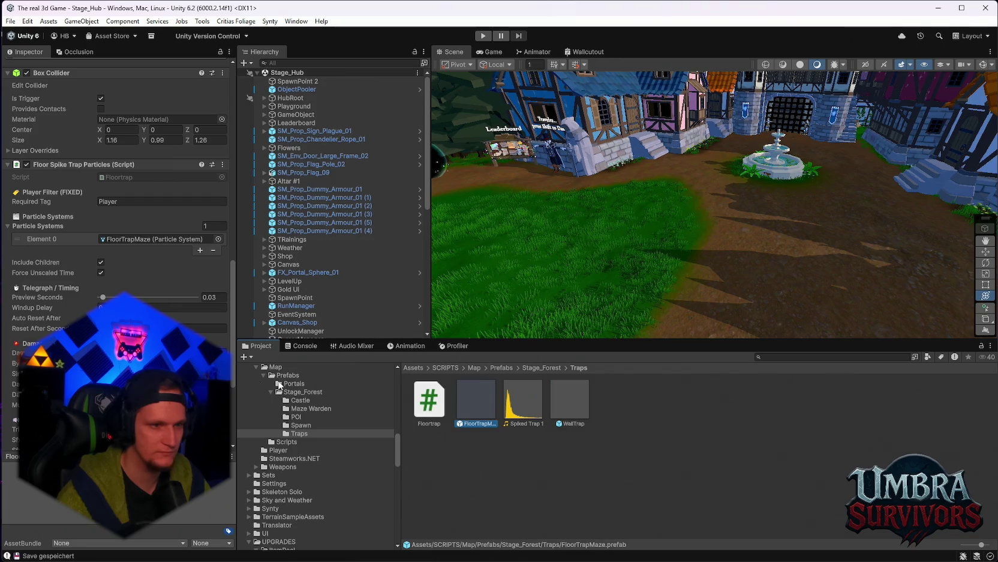
left_click(215, 298)
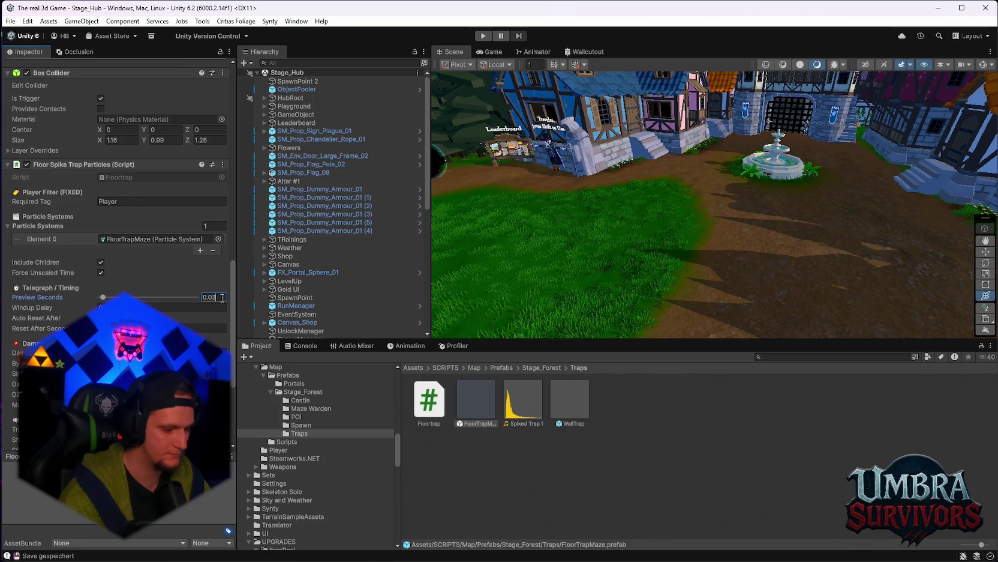
type("0.06")
key("Return")
scroll(117, 180, "down", 3)
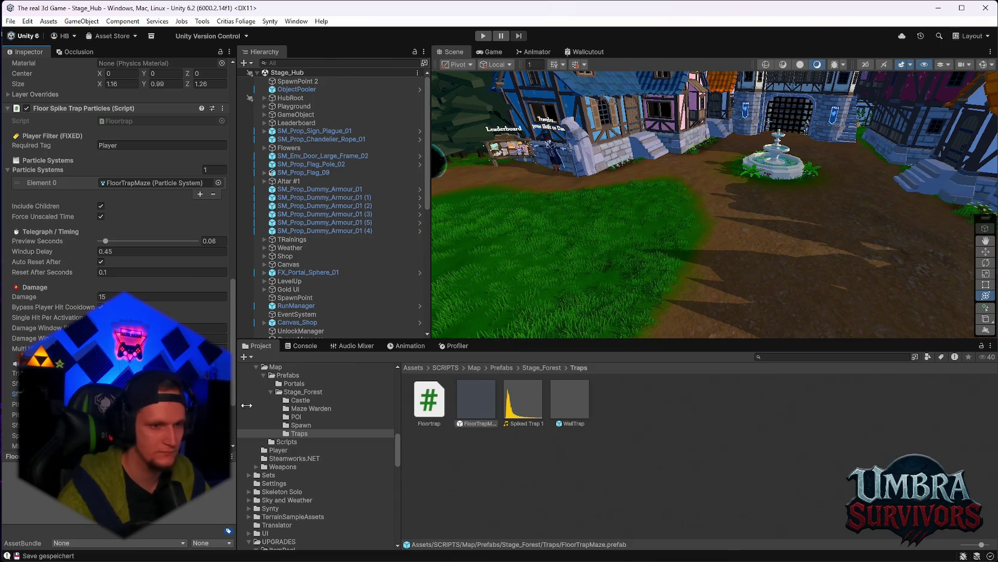
left_click(569, 401)
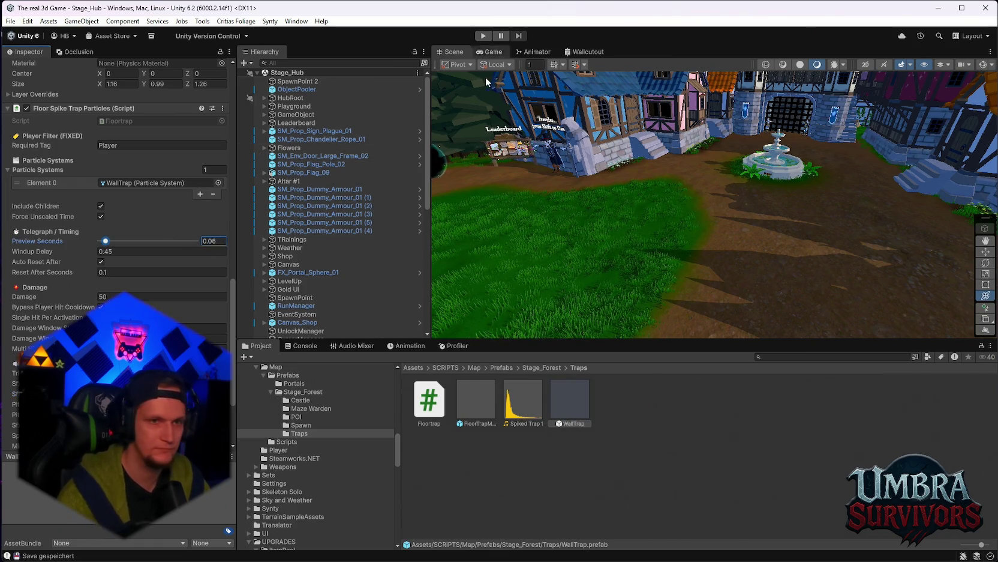
left_click(483, 38)
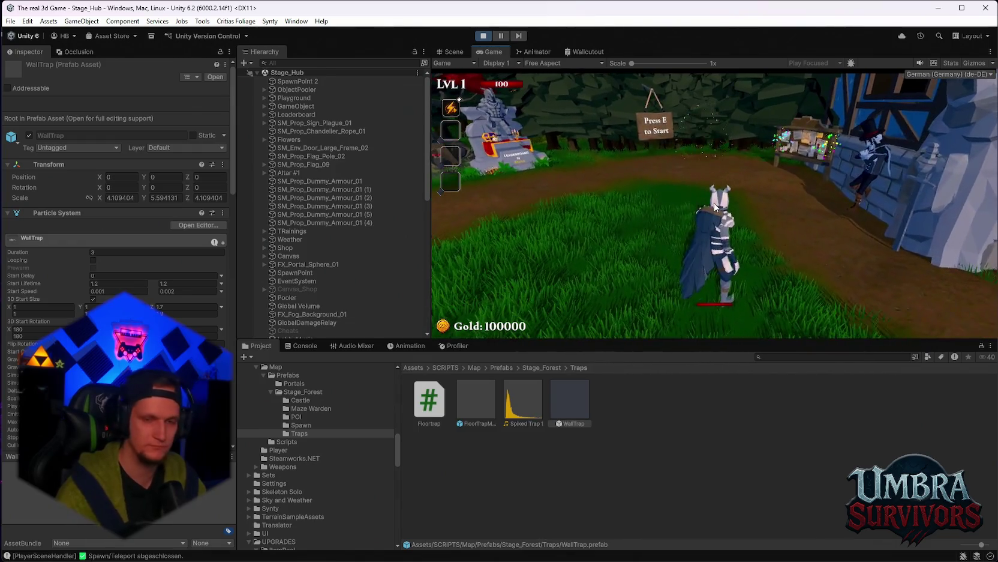
Reroll the upgrade cards, take the Flamethrower, and start the Stage 1 run at the sign.
left_click(720, 306)
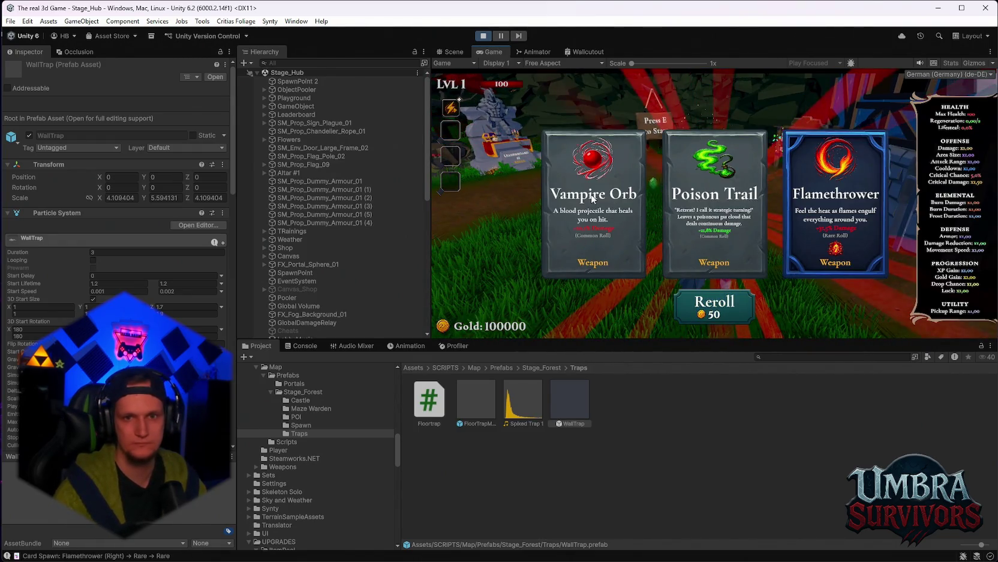
left_click(836, 204)
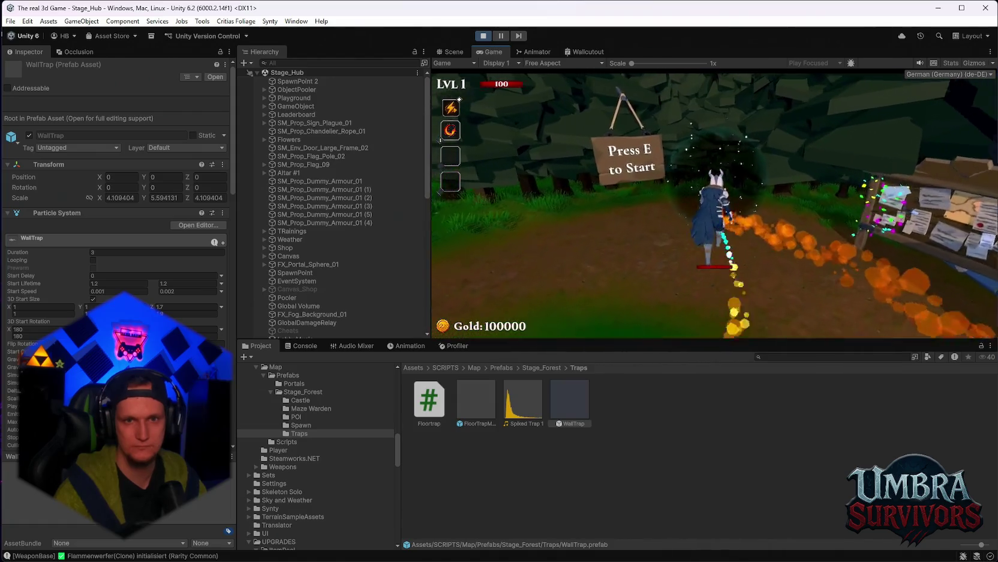
key("e")
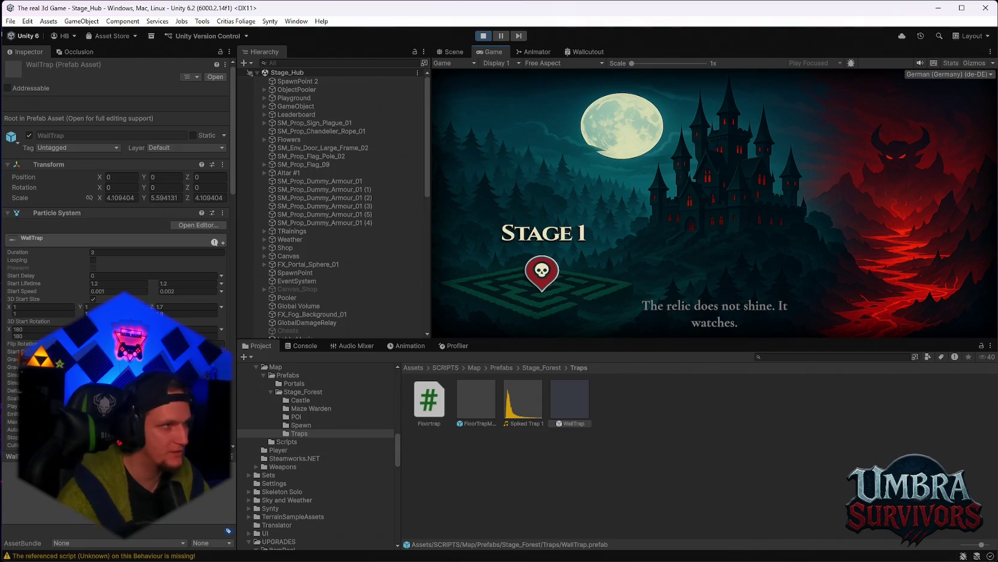
key("alt+Tab")
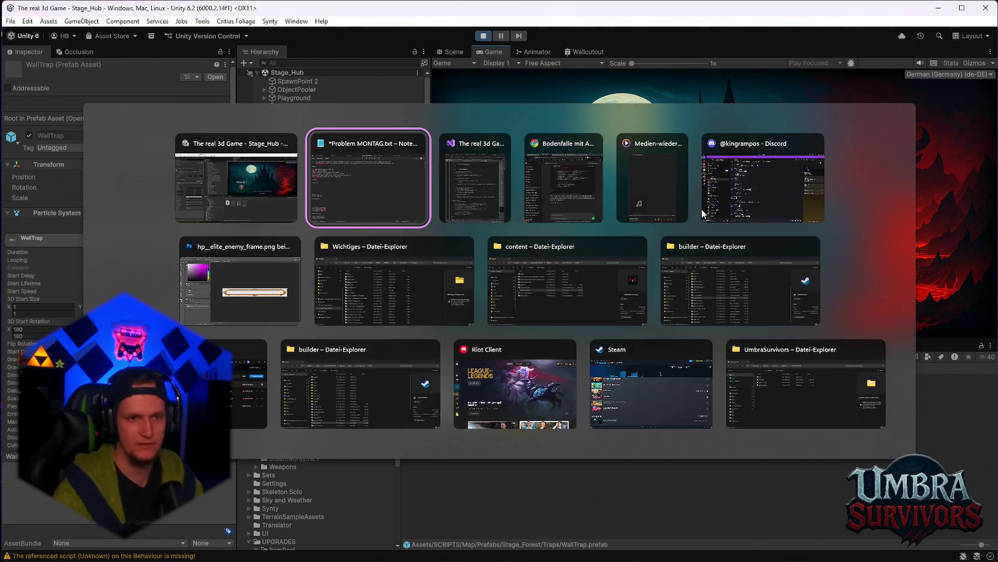
Add the TODO line 'death taste zurück zur lobby' to Problem MONTAG.txt in Notepad.
left_click(339, 188)
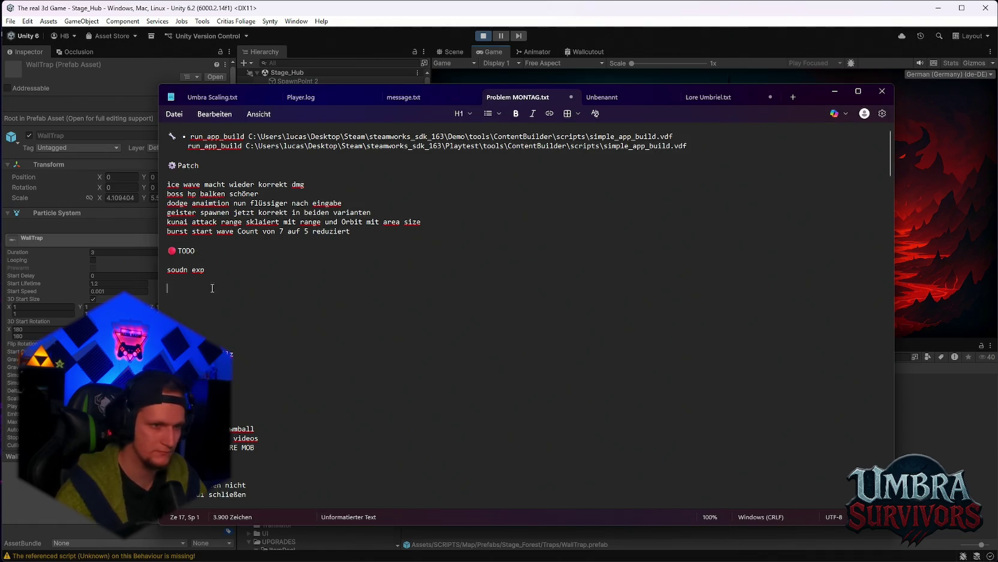
type("death atste")
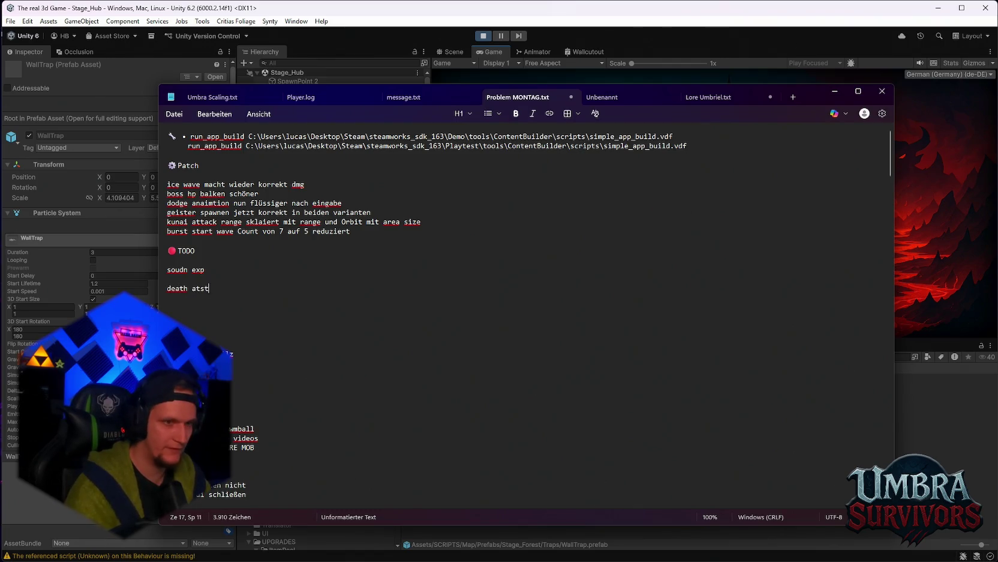
key("BackSpace")
type("te zur")
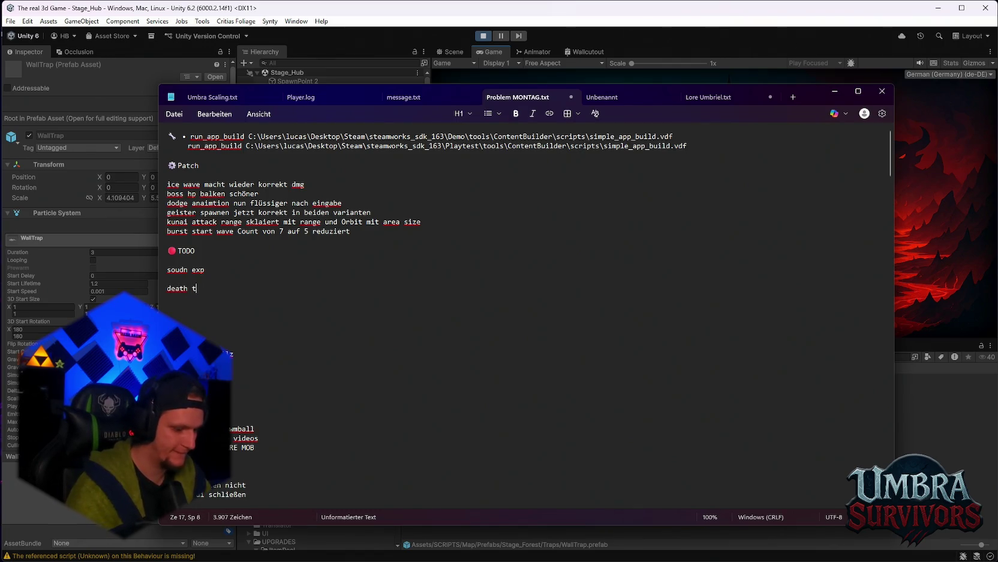
type("ück zur lobby")
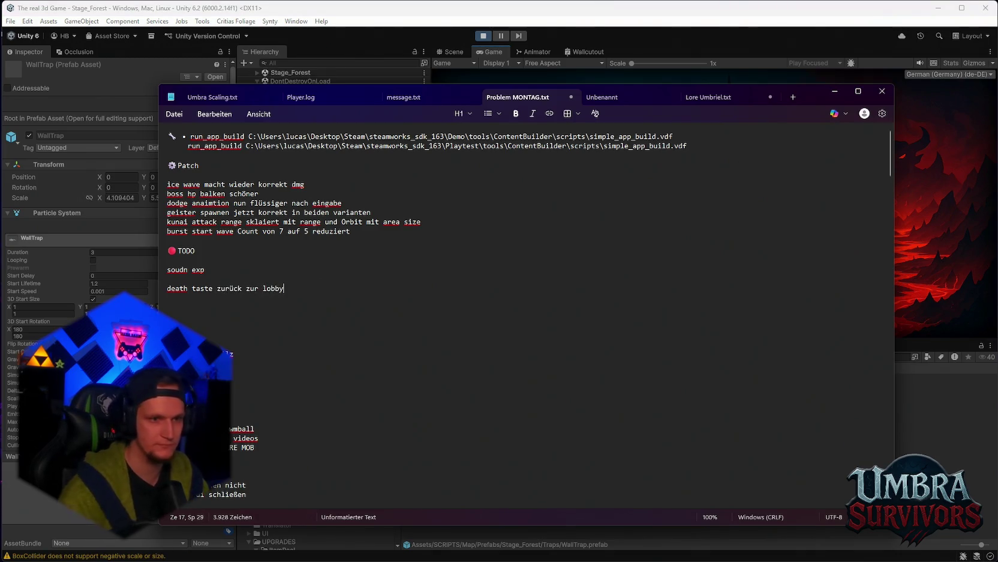
left_click(835, 95)
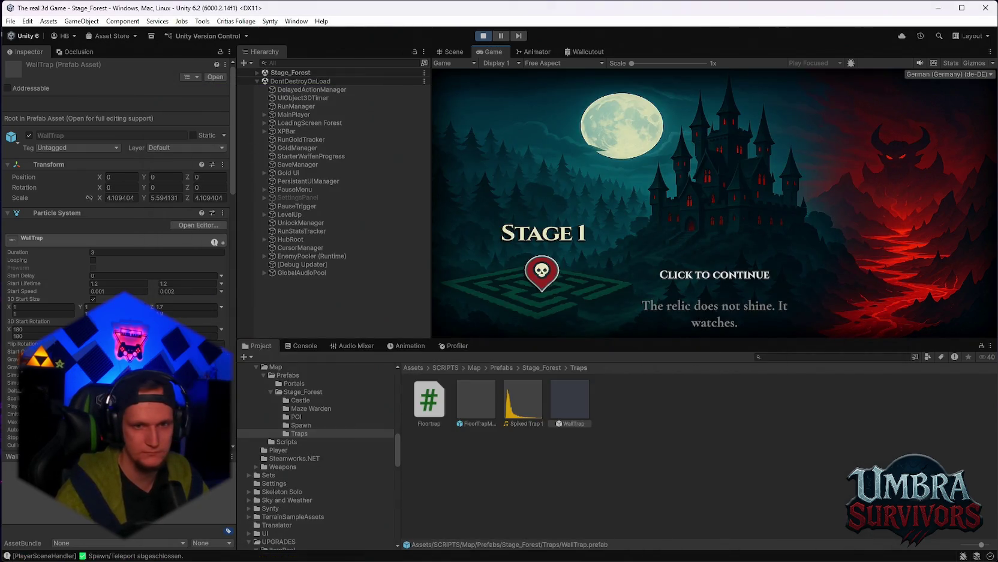
Dismiss the Stage 1 intro, bunnyhop ahead, and take the Vampire Orb weapon.
left_click(835, 95)
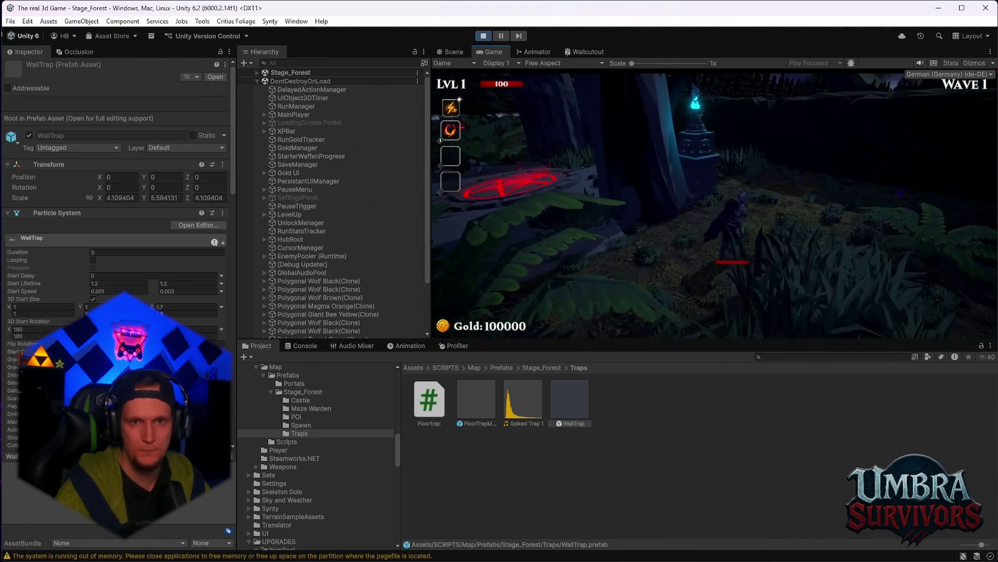
key("space")
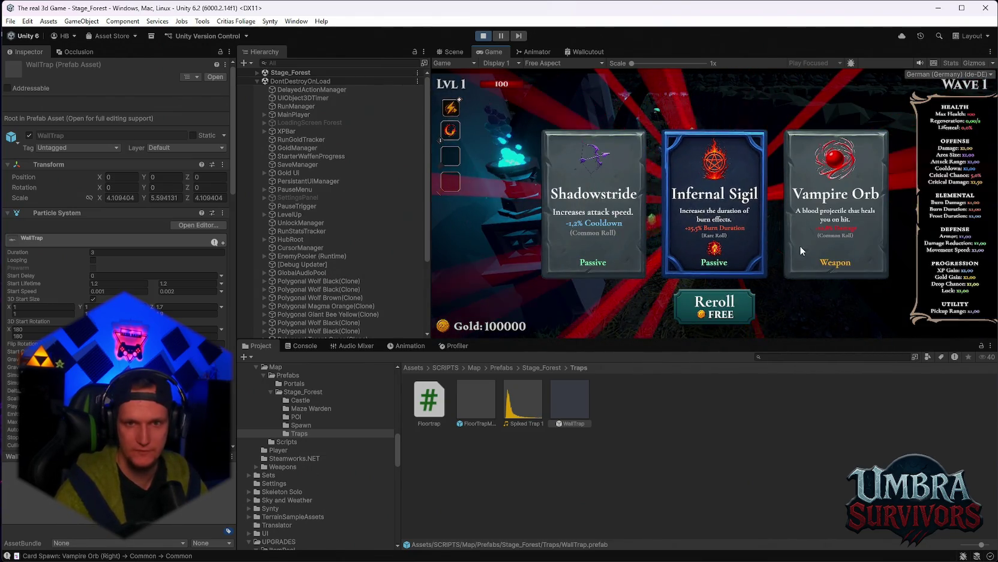
left_click(804, 264)
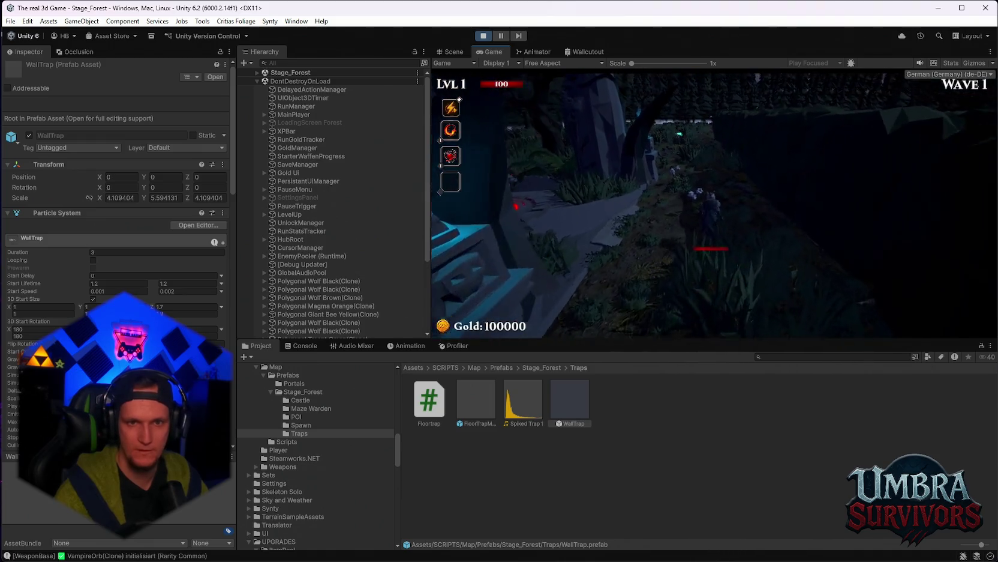
key("space")
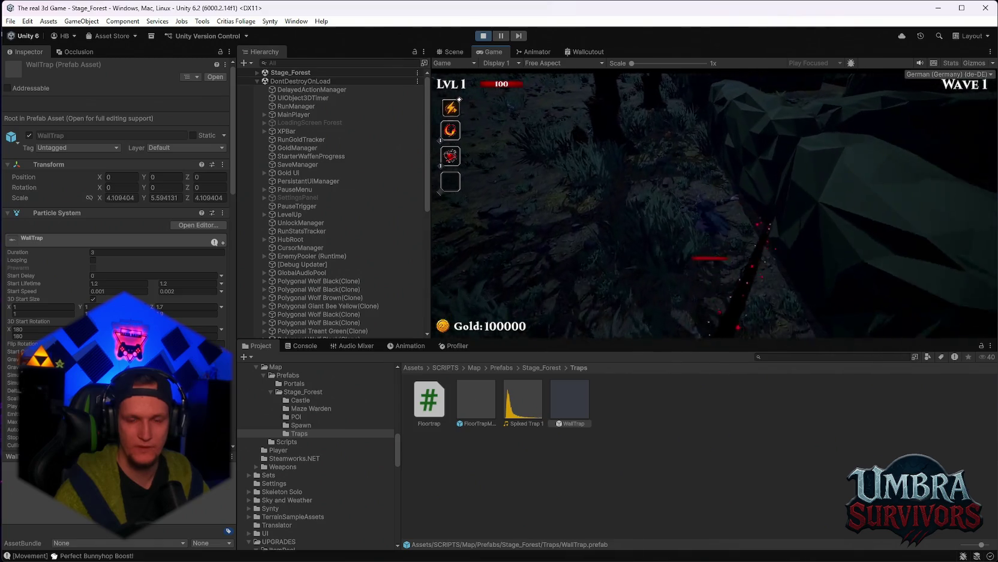
Pause, enlarge the Game view to fill the editor, and resume play.
key("Escape")
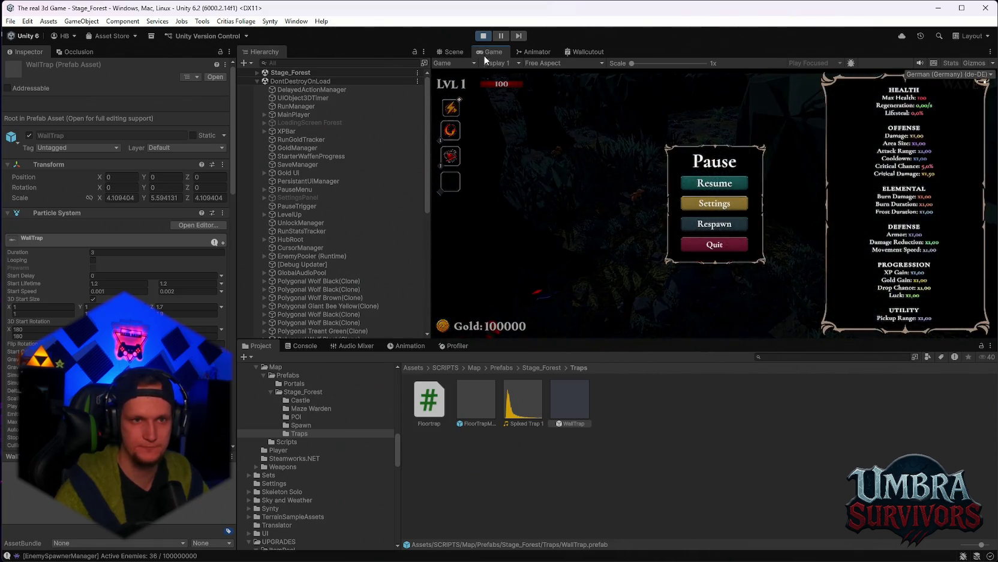
double_click(485, 54)
left_click(520, 275)
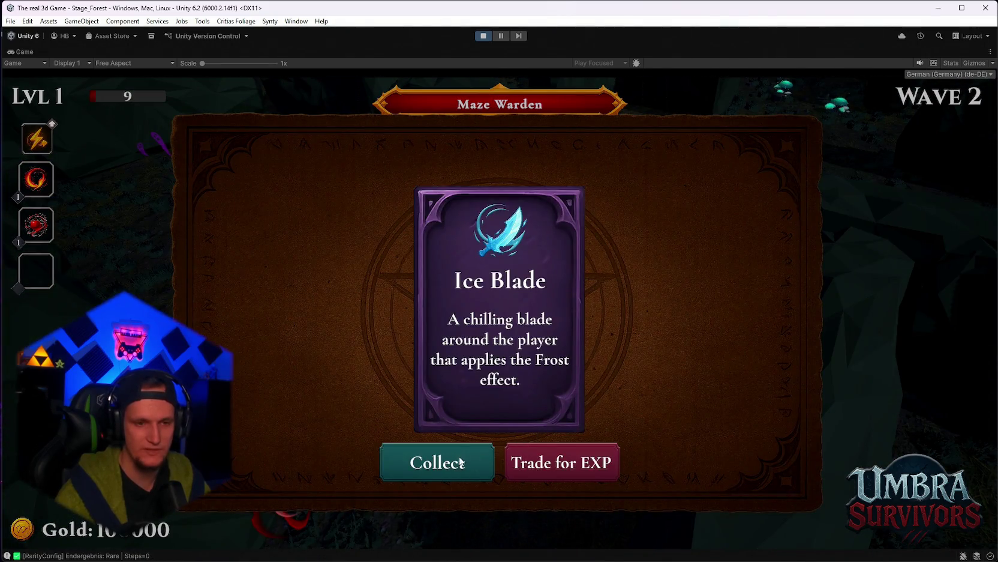
Collect the Ice Blade, Frost Core and Spectral Fire upgrades, then stop play mode after dying.
left_click(461, 462)
left_click(456, 462)
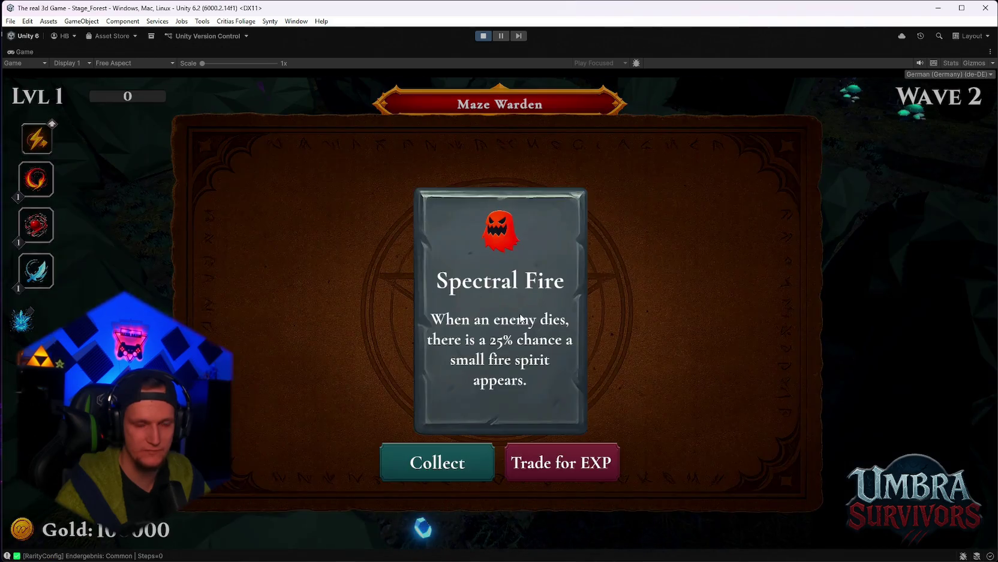
left_click(436, 459)
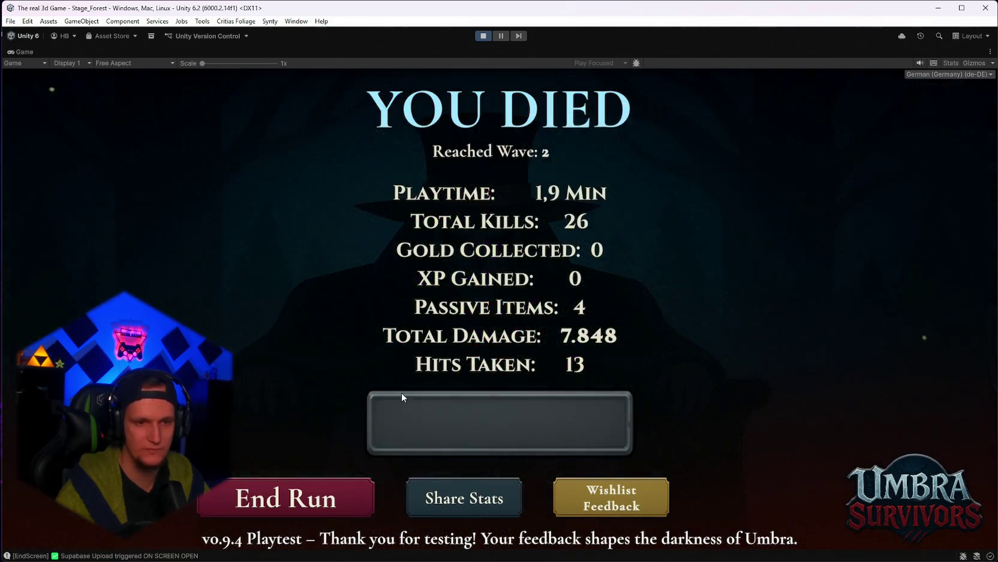
left_click(481, 36)
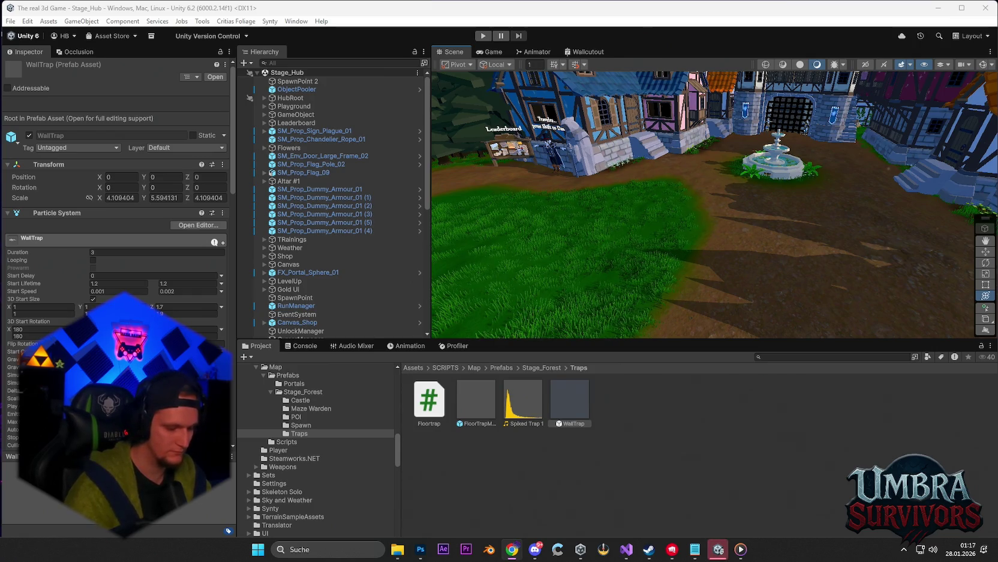
Lower Sfx Volume from 1 to 0.5 on the WallTrap and FloorTrapMaze prefabs.
left_click(472, 403)
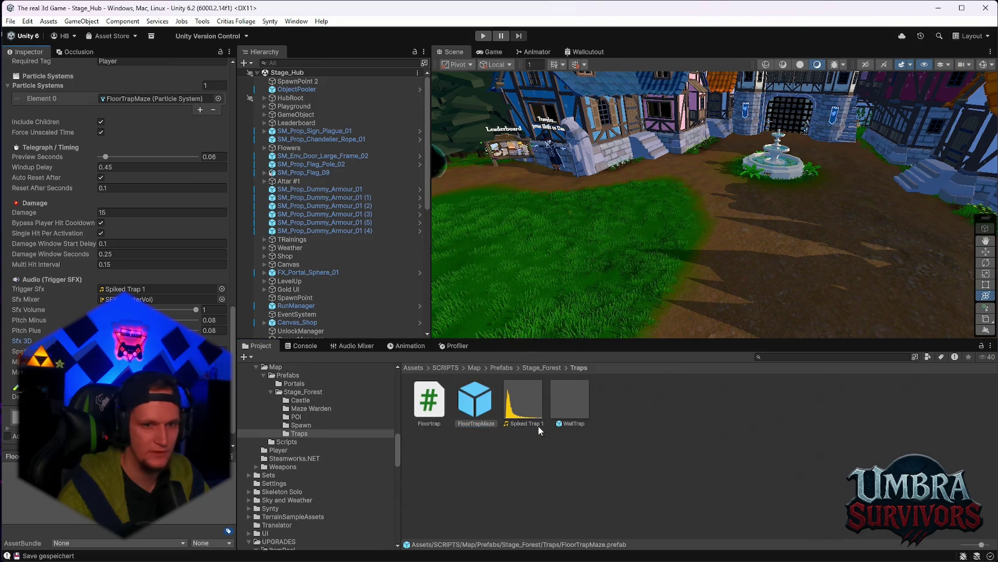
left_click(563, 406)
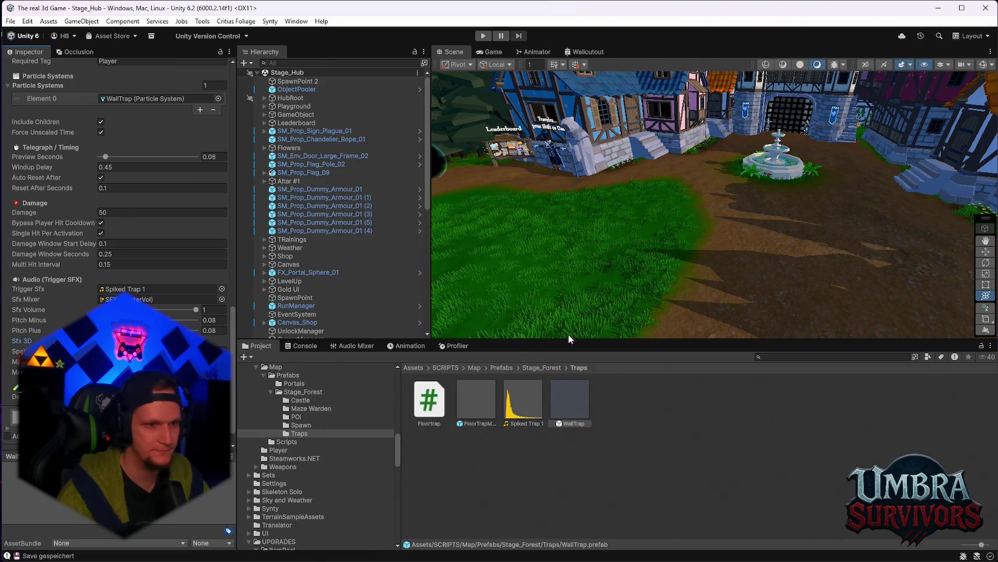
double_click(213, 309)
type("0.5")
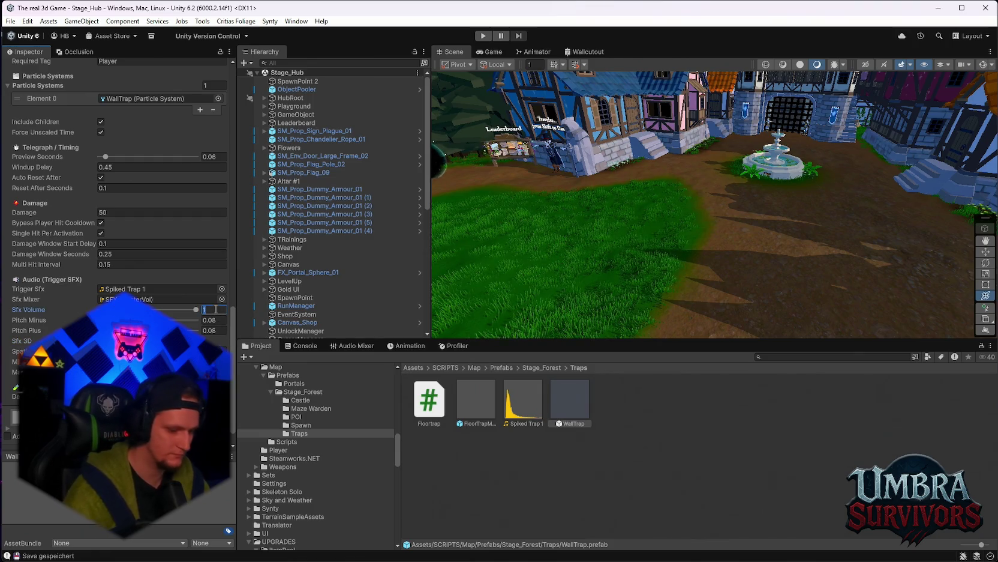
left_click(485, 410)
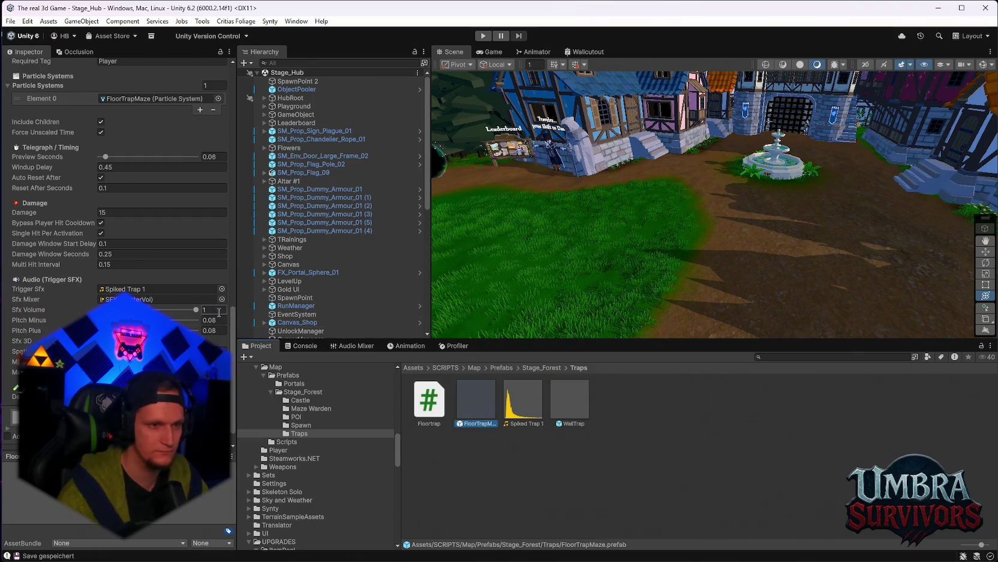
type("0.5")
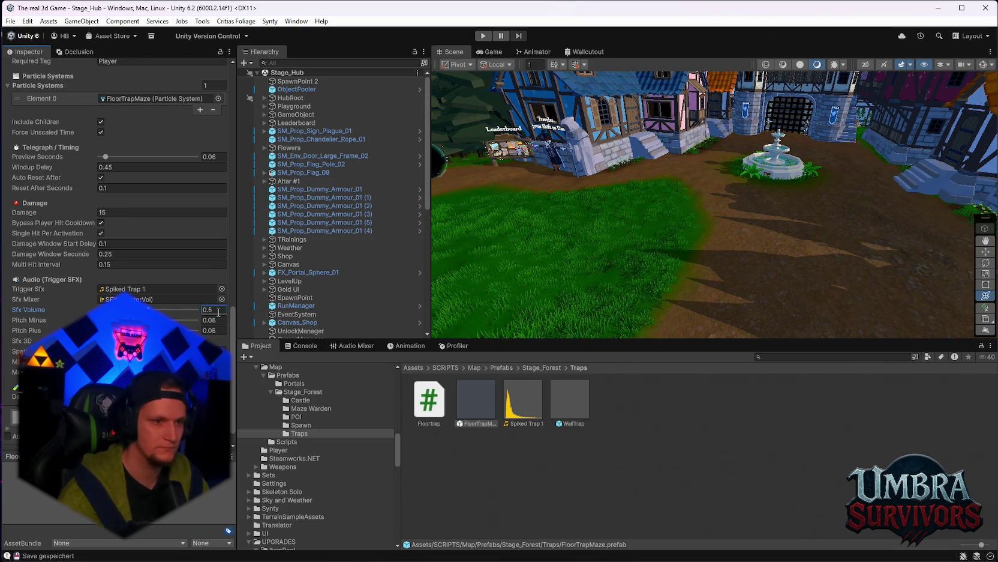
left_click(786, 358)
Search the assets for 'mushroom' and select the SM_Env_Mushroom_Small_01 prefab.
type("mushr")
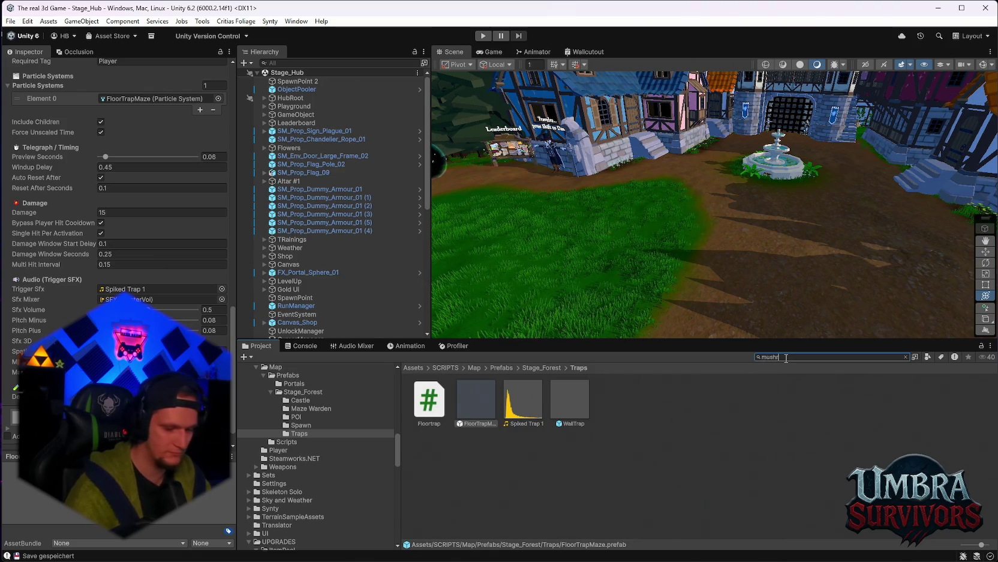
type("oom")
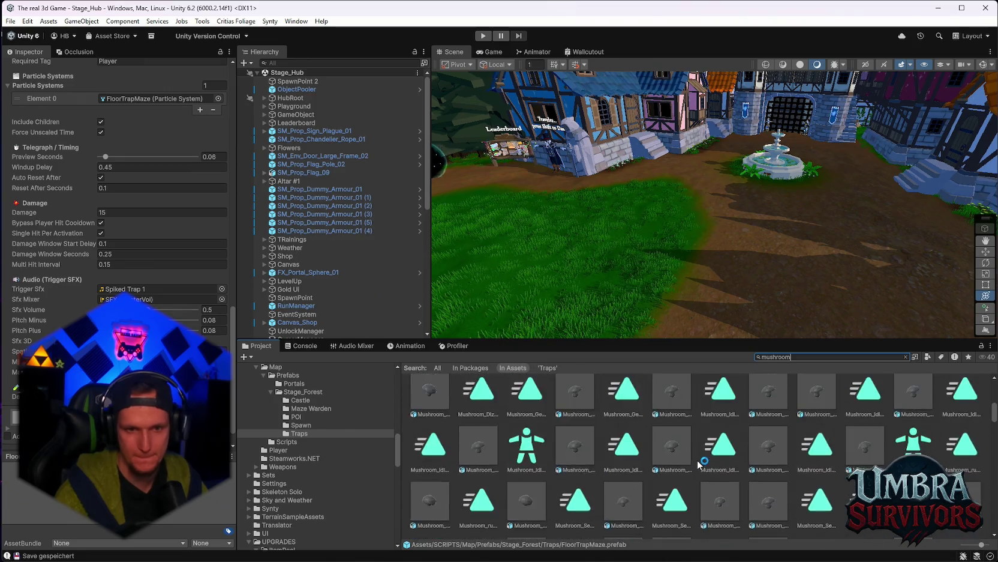
left_click(577, 432)
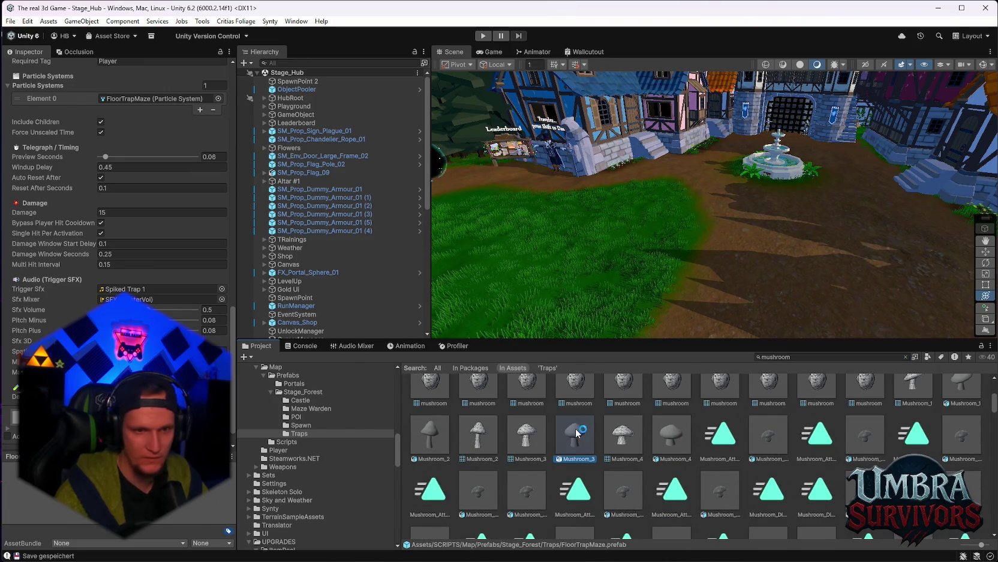
scroll(636, 478, "down", 2)
scroll(637, 473, "down", 4)
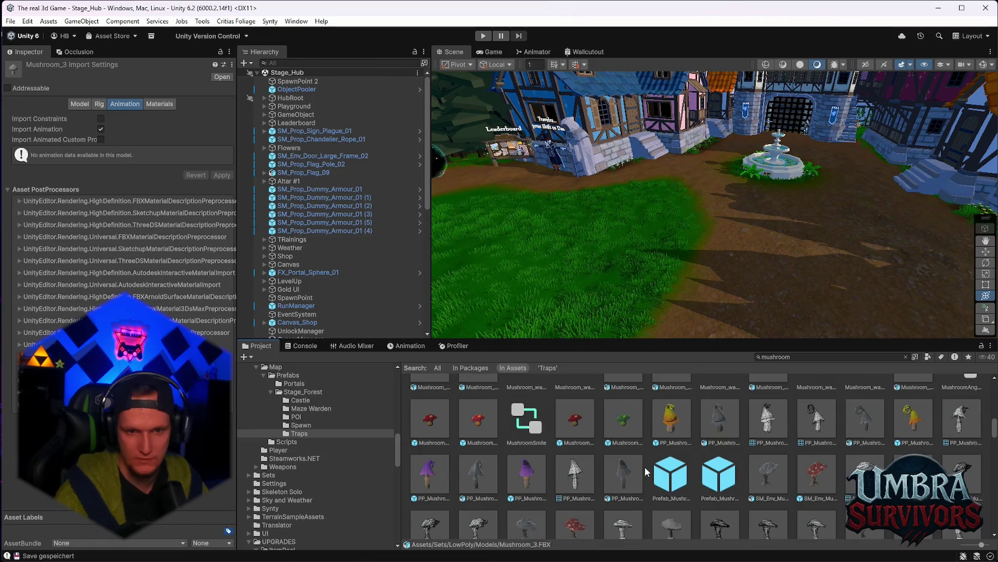
scroll(692, 471, "down", 5)
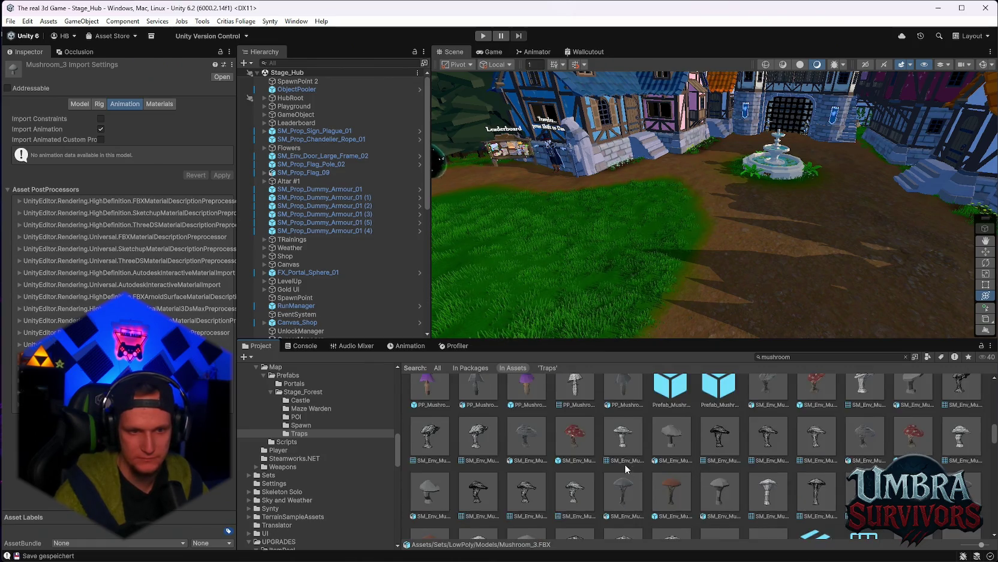
scroll(640, 458, "down", 5)
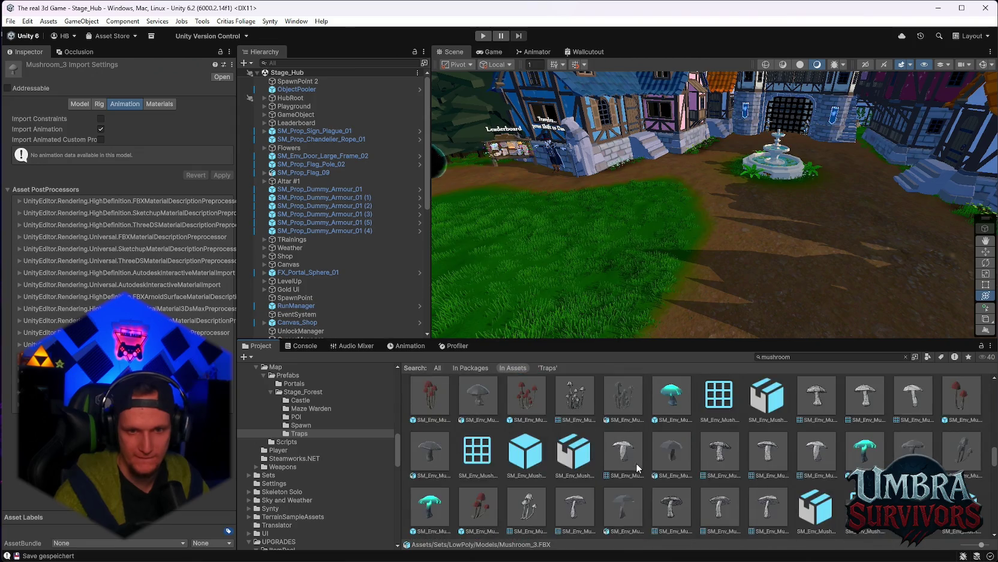
left_click(672, 426)
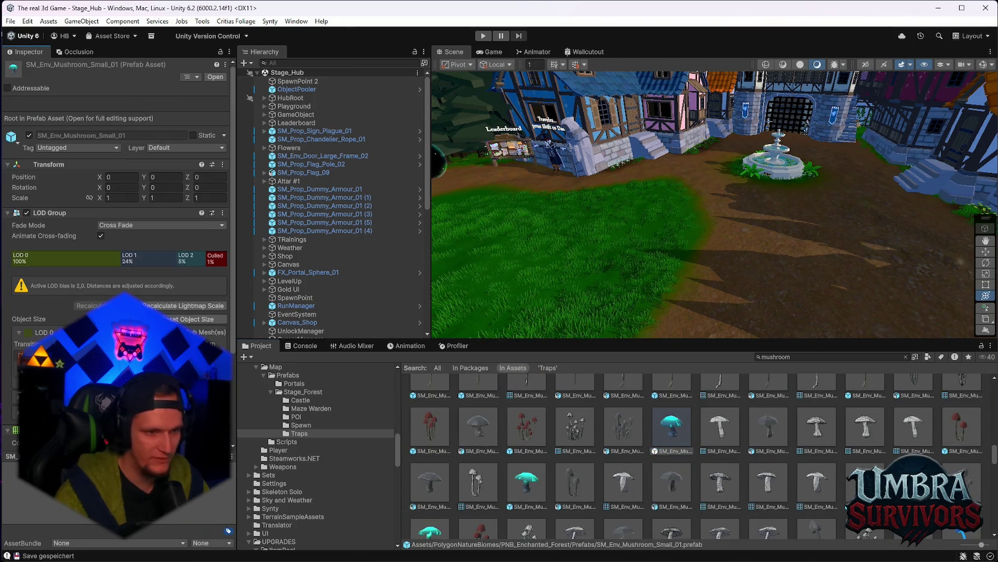
left_click(675, 414)
Place SM_Env_Mushroom_Small_01 in the hub and scale it to about 2.97.
left_click_drag(719, 303, 720, 305)
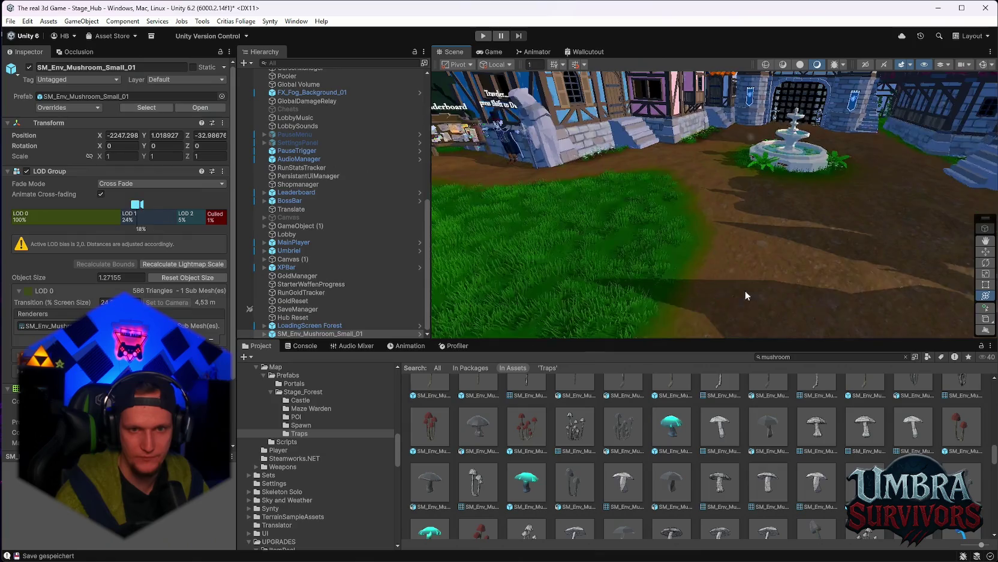
key("f")
left_click_drag(664, 262, 830, 206)
scroll(830, 206, "down", 5)
scroll(774, 232, "up", 5)
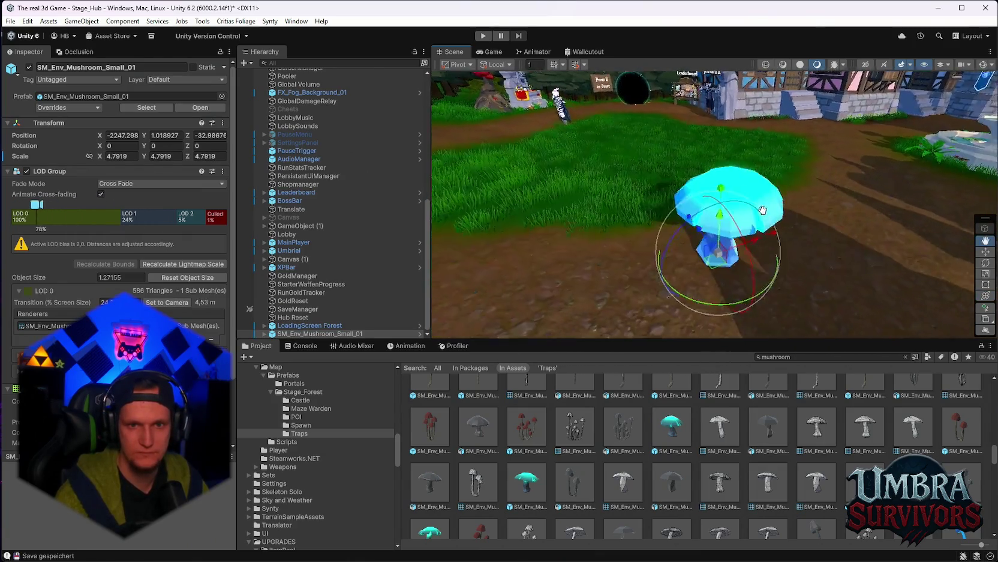
left_click_drag(634, 274, 600, 288)
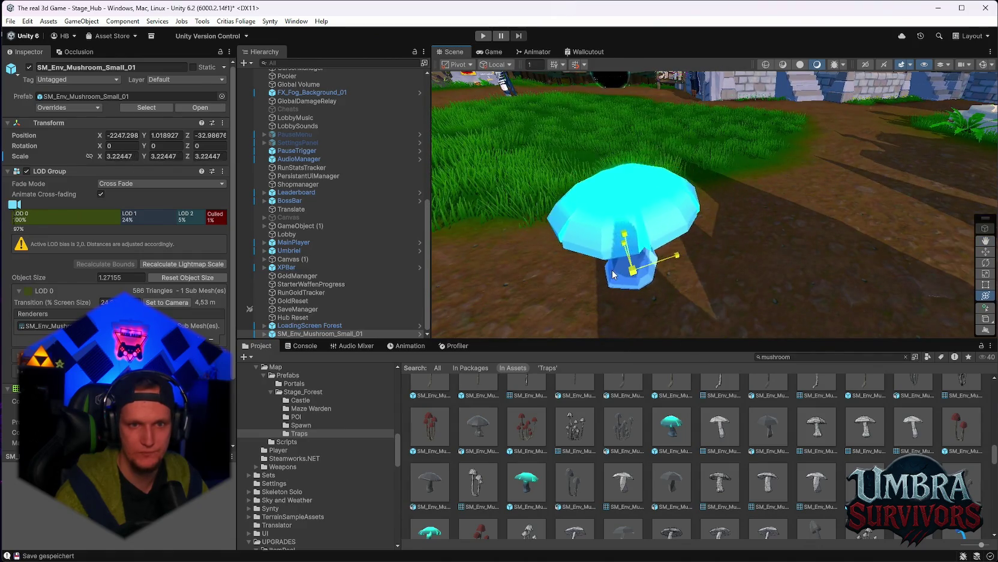
scroll(647, 278, "down", 3)
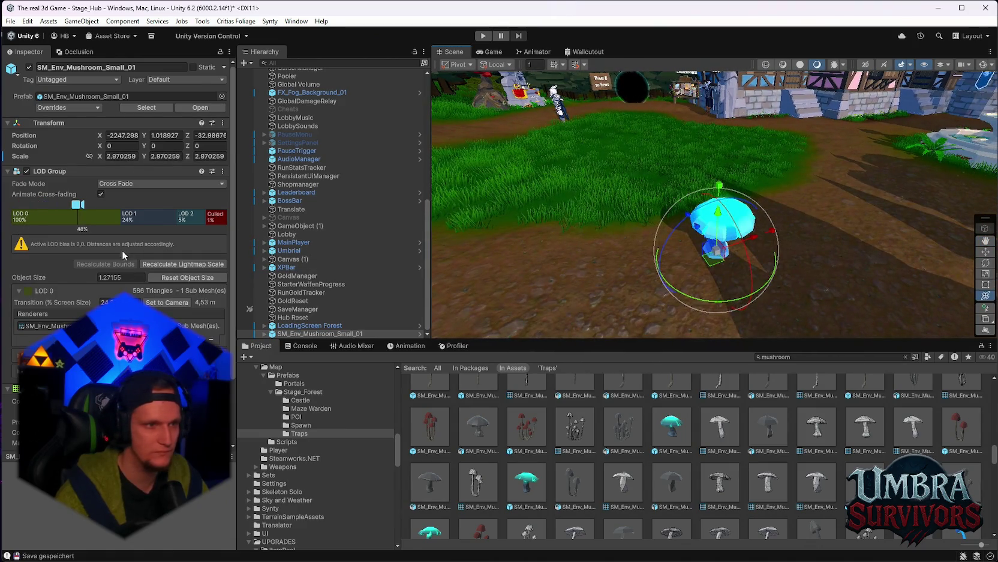
Preview the mushroom's LOD levels, then remove its LOD Group component.
left_click(27, 171)
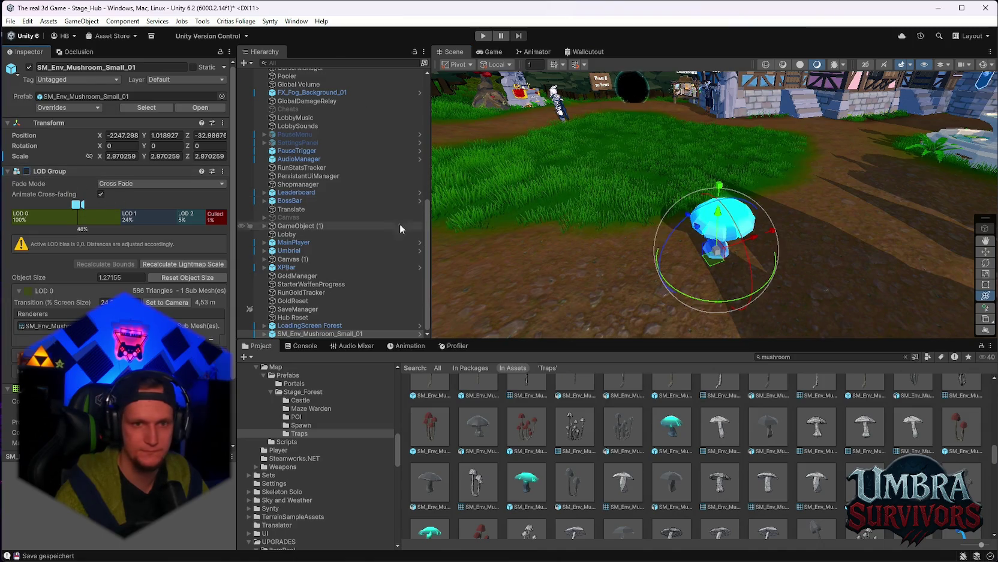
mouse_move(90, 207)
left_mouse_down()
mouse_move(147, 218)
mouse_move(82, 215)
mouse_move(136, 231)
left_mouse_up()
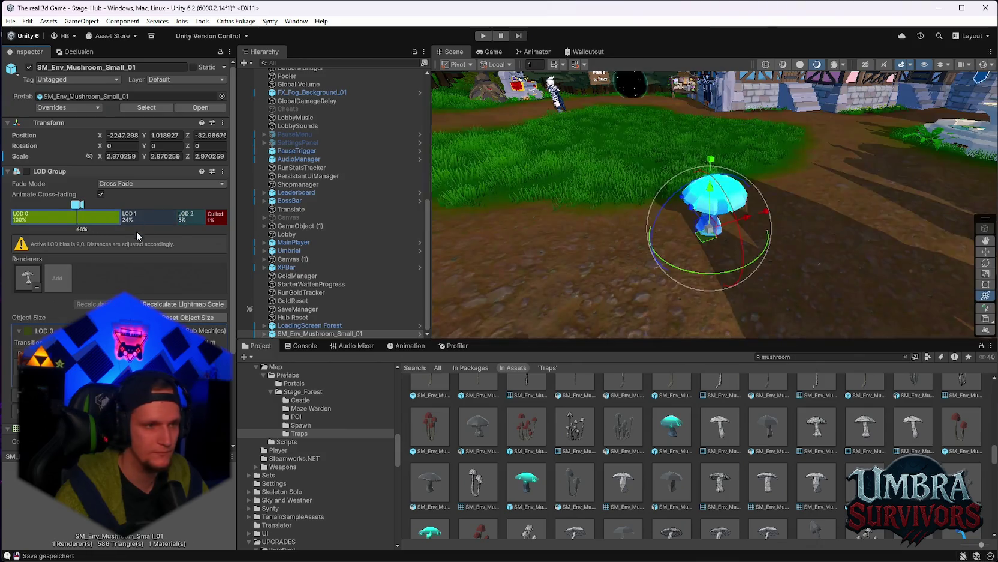
scroll(137, 231, "down", 3)
scroll(55, 199, "up", 3)
right_click(53, 171)
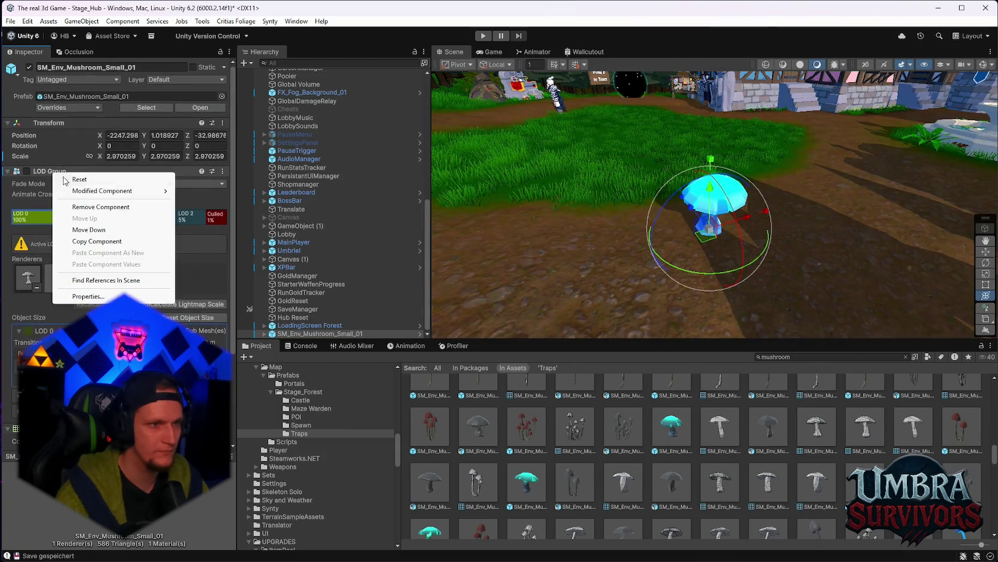
left_click(90, 207)
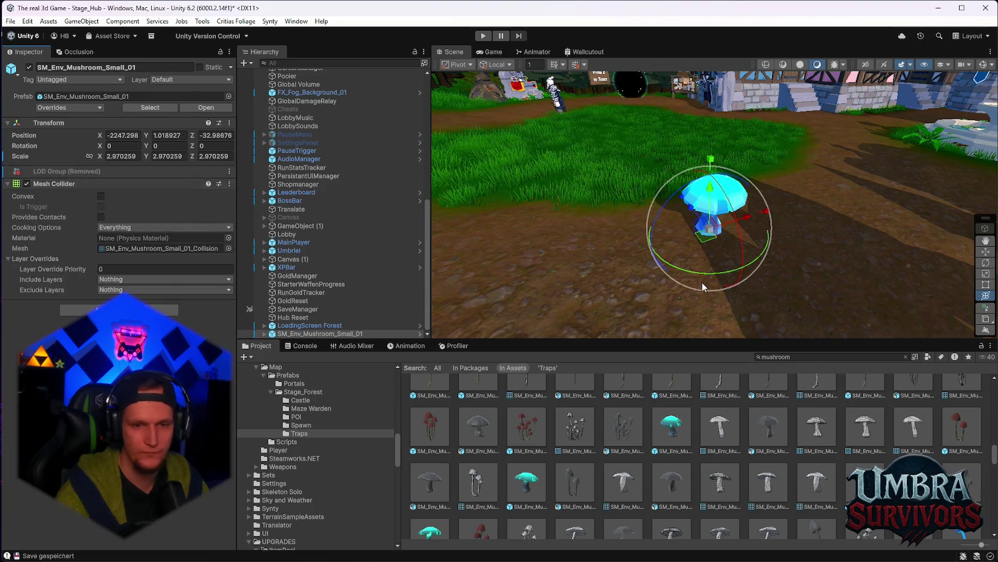
Drag another mushroom asset into the scene, then cancel the placement.
scroll(693, 438, "down", 3)
scroll(696, 441, "down", 5)
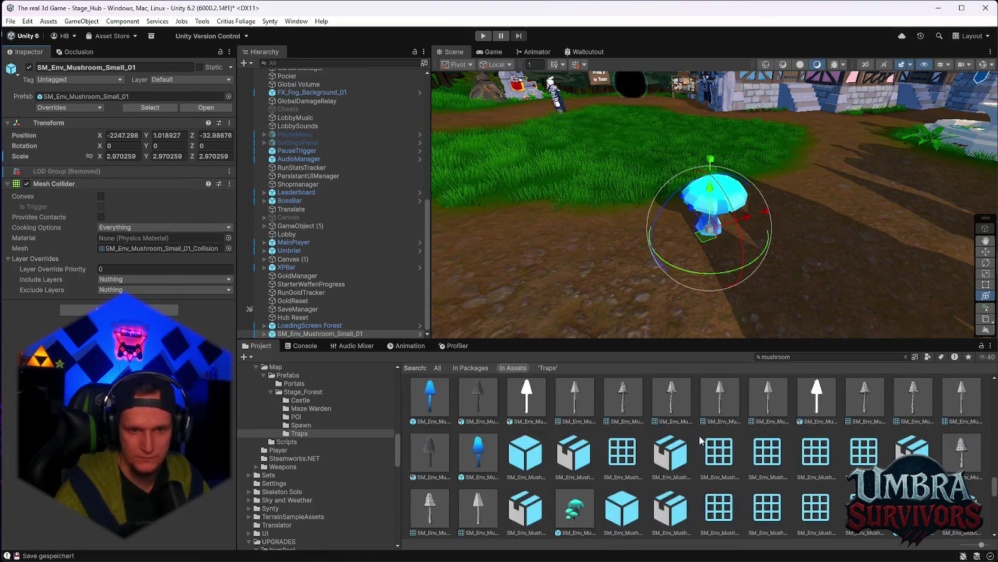
scroll(712, 456, "down", 6)
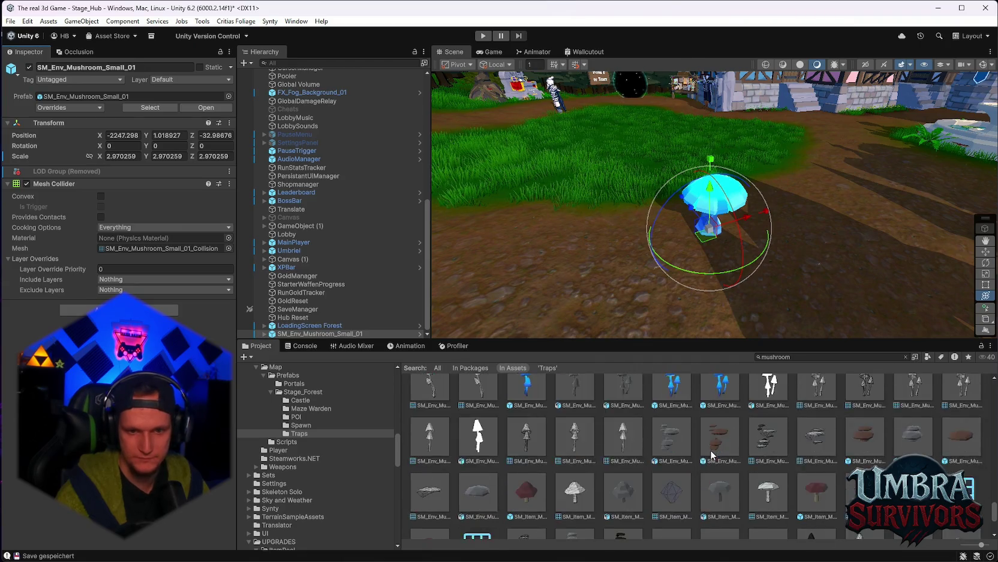
scroll(710, 457, "up", 5)
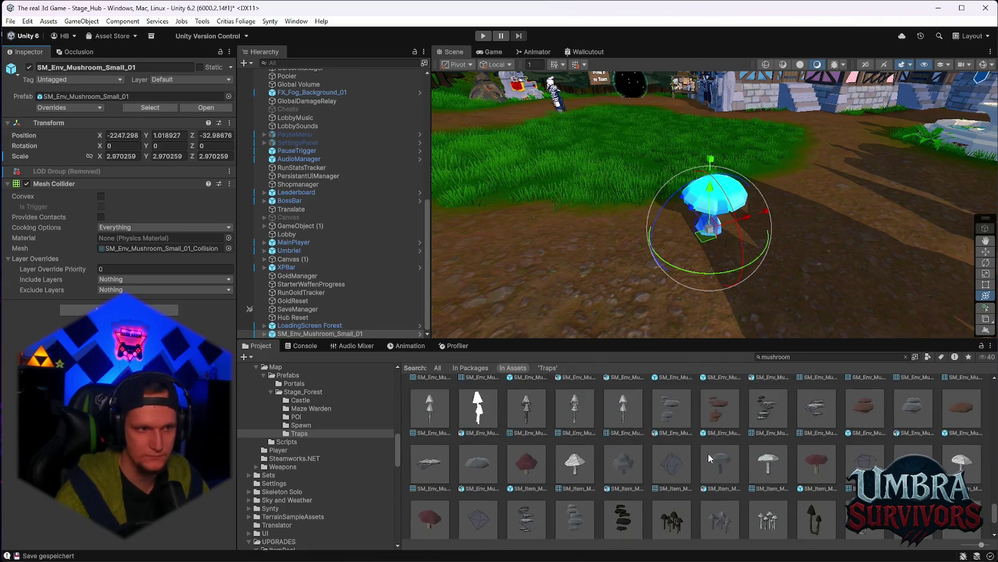
scroll(710, 457, "up", 3)
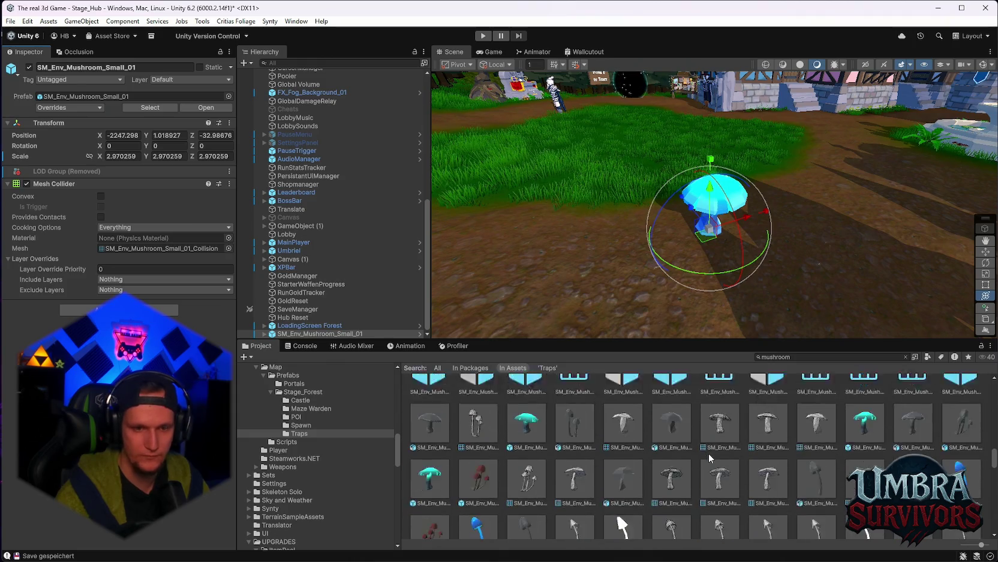
mouse_move(492, 442)
left_mouse_down()
mouse_move(645, 281)
mouse_move(619, 299)
left_mouse_up()
key("Escape")
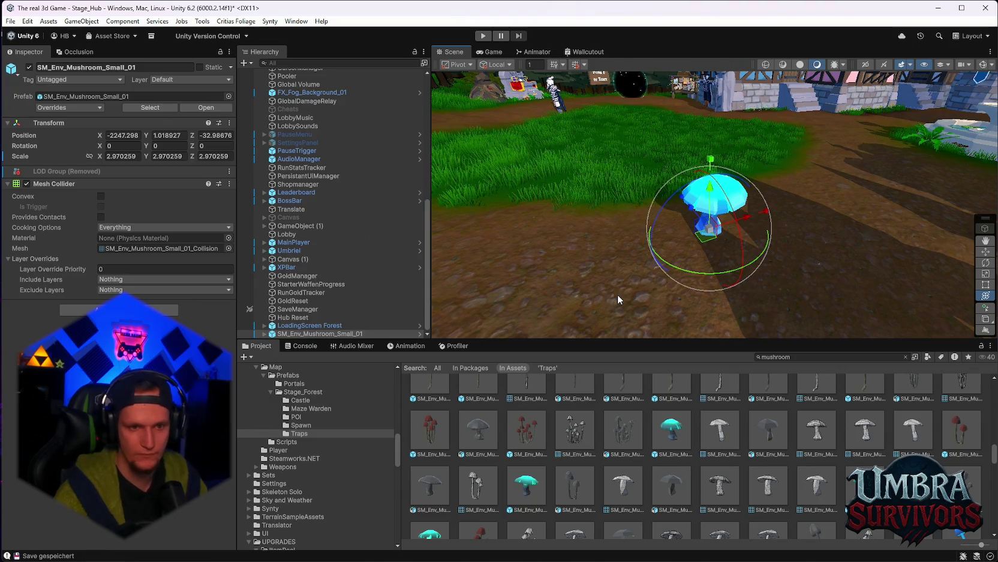
Place the large white mushroom asset in the hub scene.
scroll(581, 444, "down", 1)
scroll(540, 468, "up", 1)
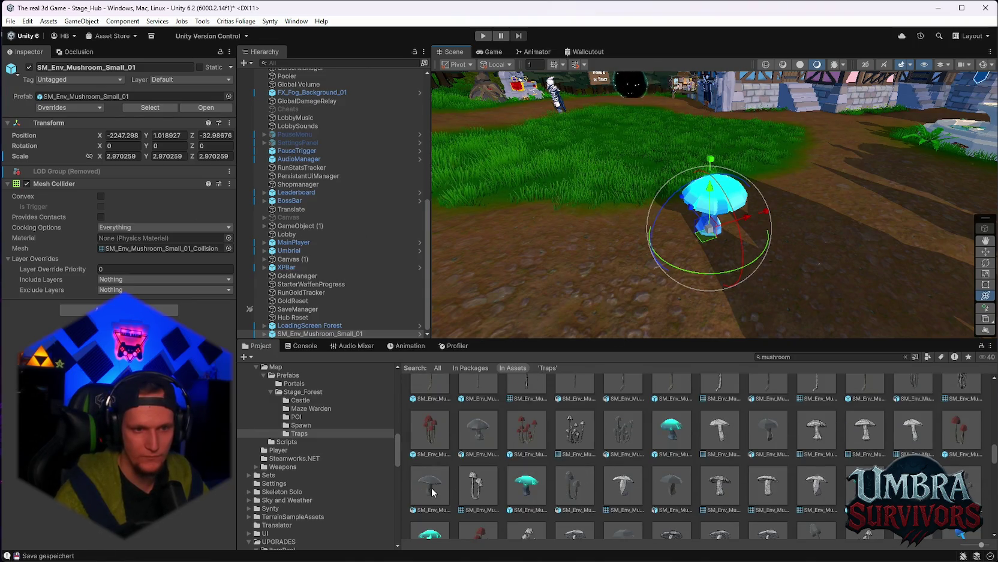
scroll(540, 451, "up", 5)
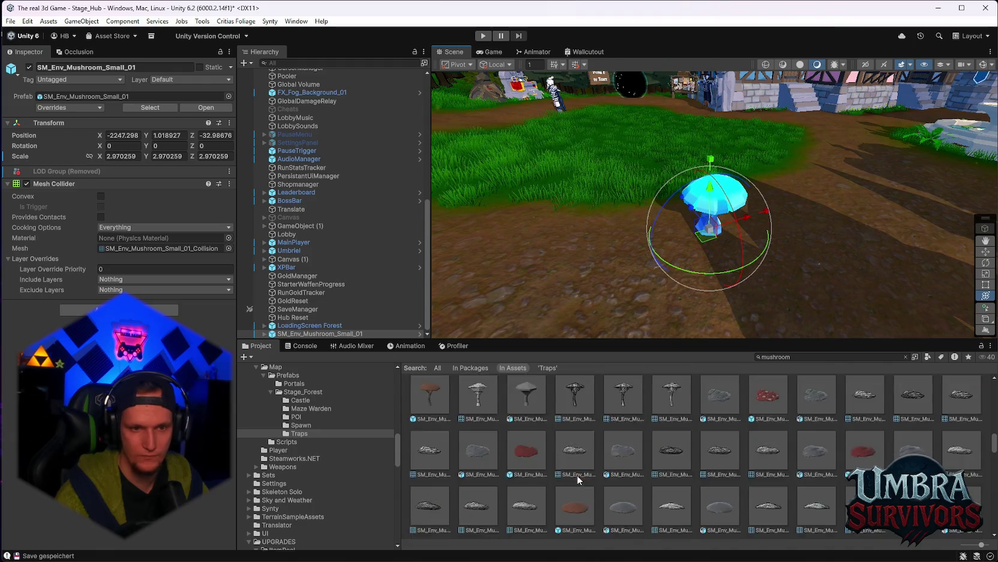
scroll(579, 480, "up", 1)
mouse_move(532, 467)
left_mouse_down()
mouse_move(575, 303)
mouse_move(607, 276)
left_mouse_up()
left_click(319, 325)
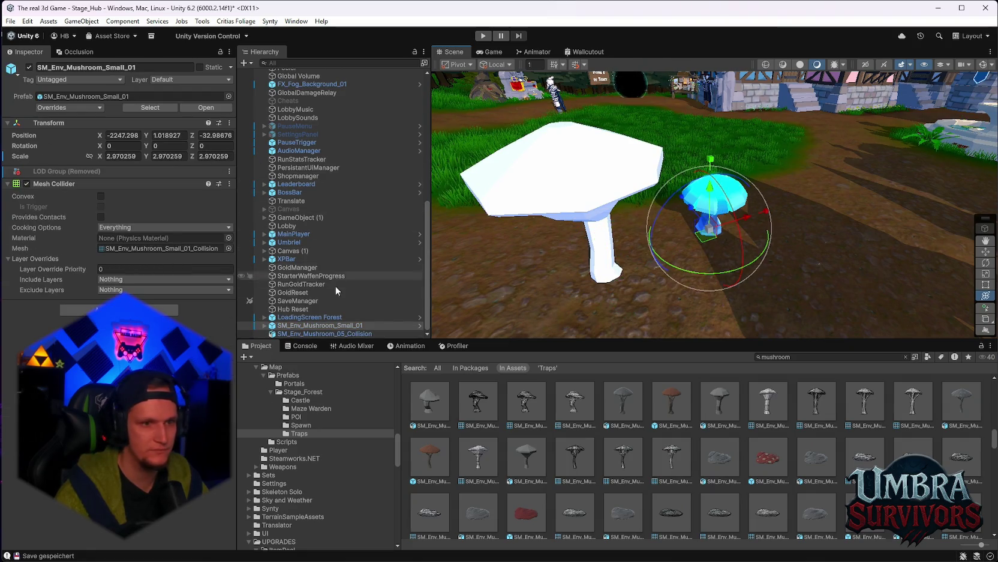
Inspect the small mushroom's LOD0 material and try the cyan material on the big mushroom.
key("Right")
left_click(309, 309)
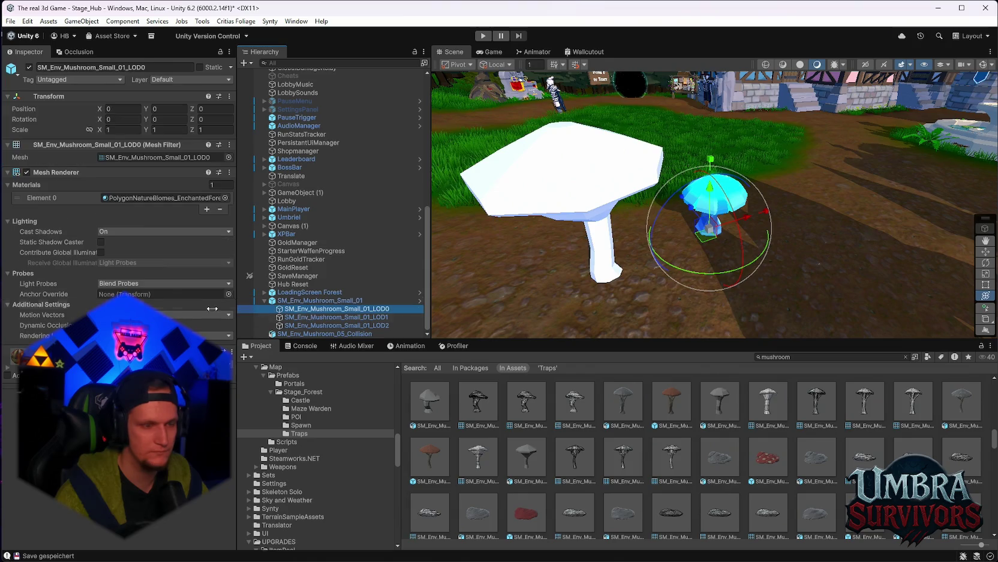
left_click(5, 370)
scroll(5, 370, "down", 5)
scroll(4, 370, "up", 5)
left_click(158, 197)
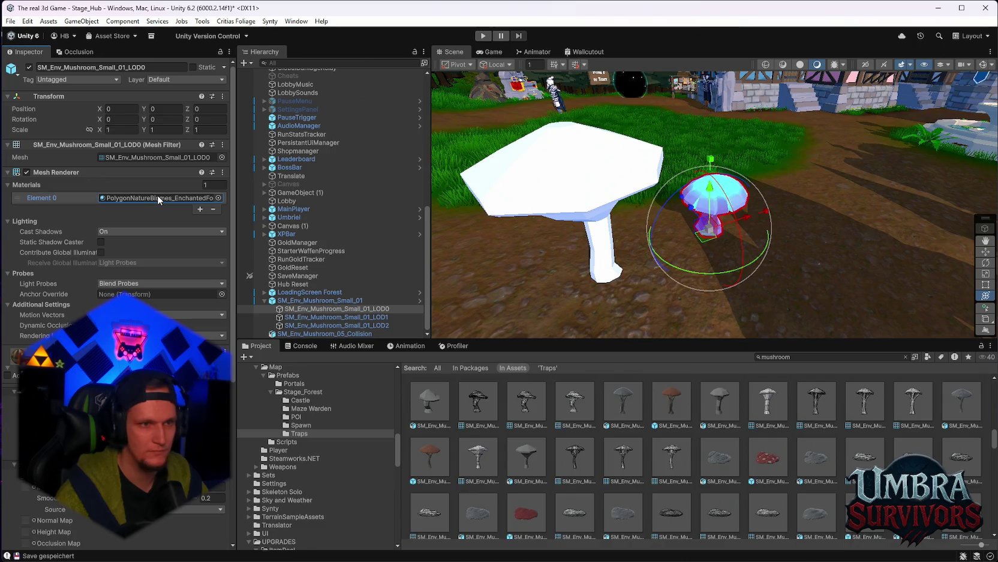
mouse_move(585, 179)
left_mouse_down()
mouse_move(687, 251)
mouse_move(701, 246)
mouse_move(803, 429)
mouse_move(534, 185)
mouse_move(565, 189)
mouse_move(564, 168)
left_mouse_up()
Delete the large white mushroom, then select and frame the small glowing mushroom.
scroll(117, 180, "down", 3)
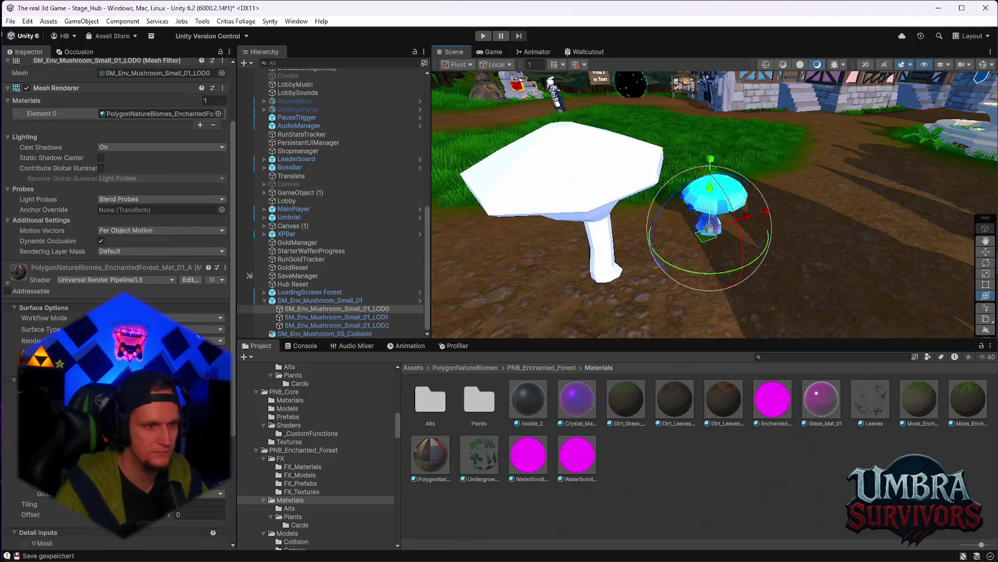
left_click(587, 204)
key("Delete")
key("q")
key("y")
left_click(717, 201)
Enter play mode to test the hub with the glowing mushroom.
scroll(590, 269, "up", 3)
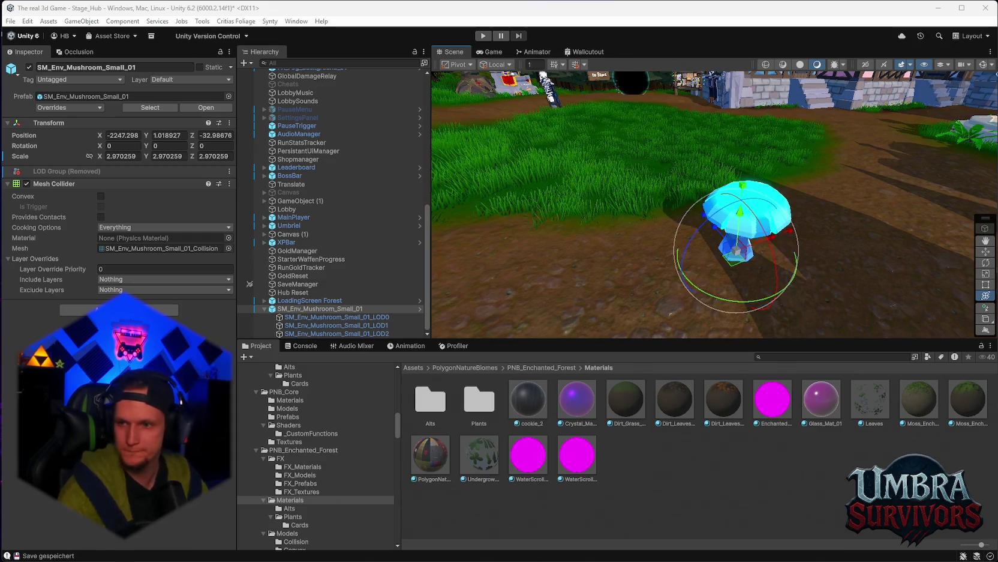
scroll(603, 183, "up", 5)
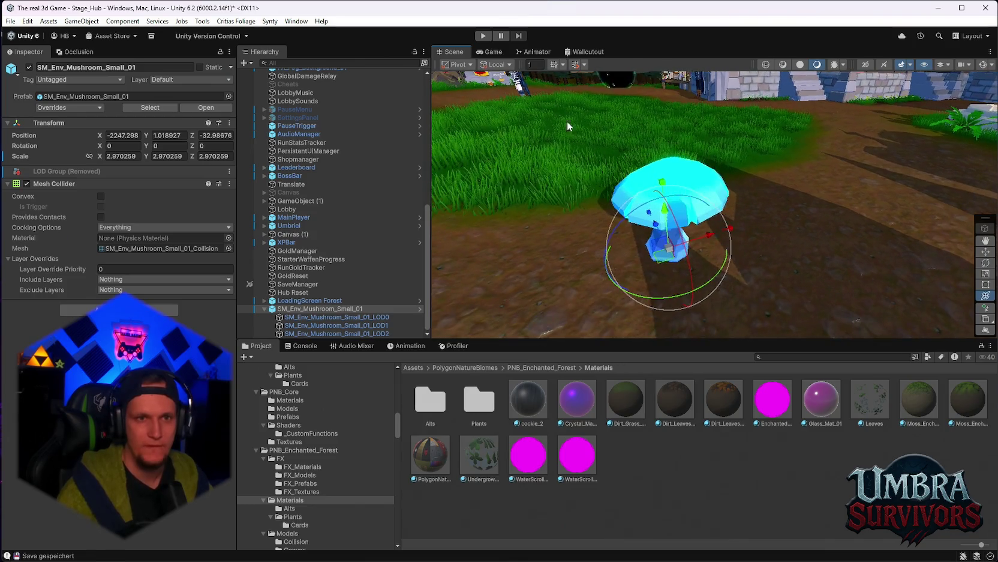
left_click(483, 36)
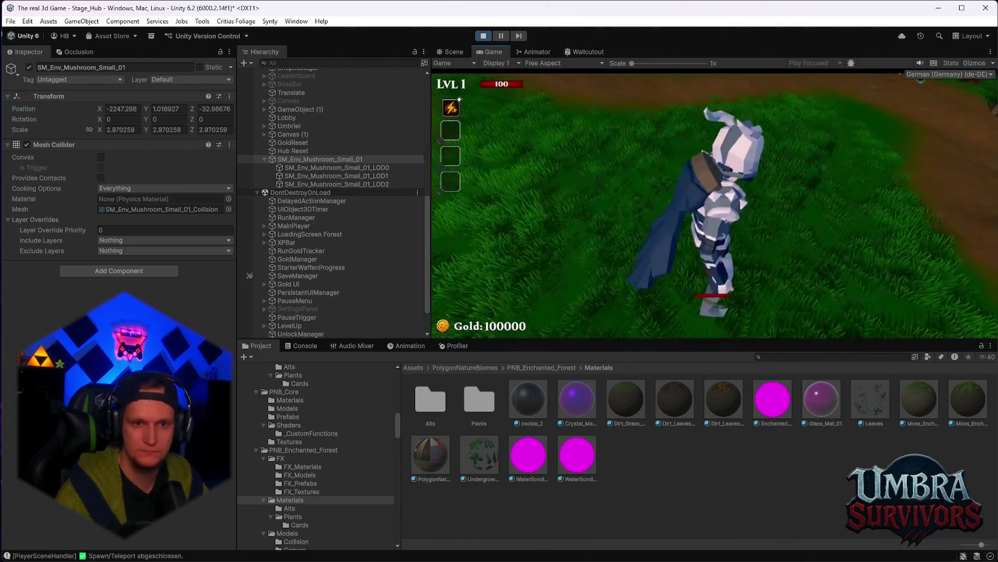
key("space")
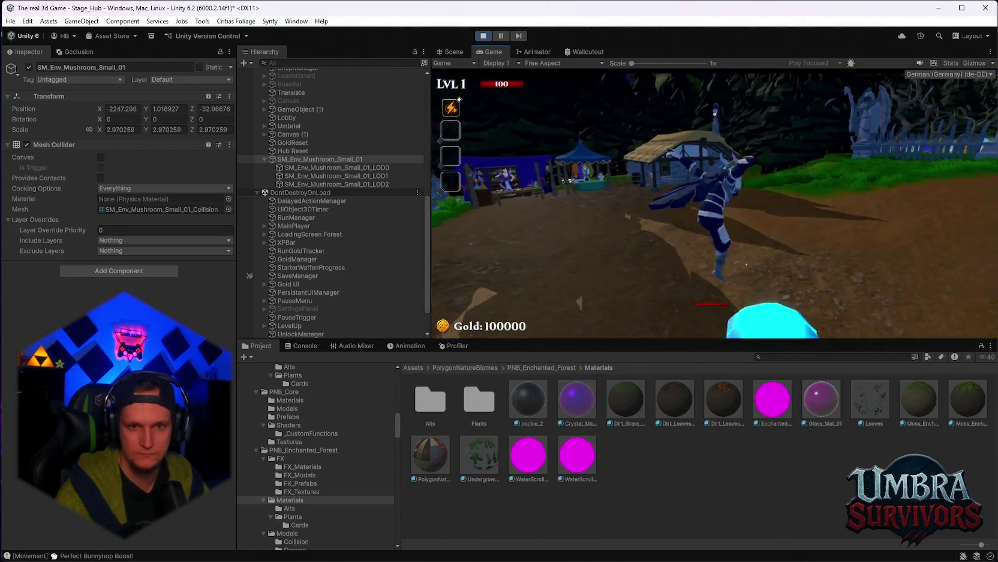
key("space")
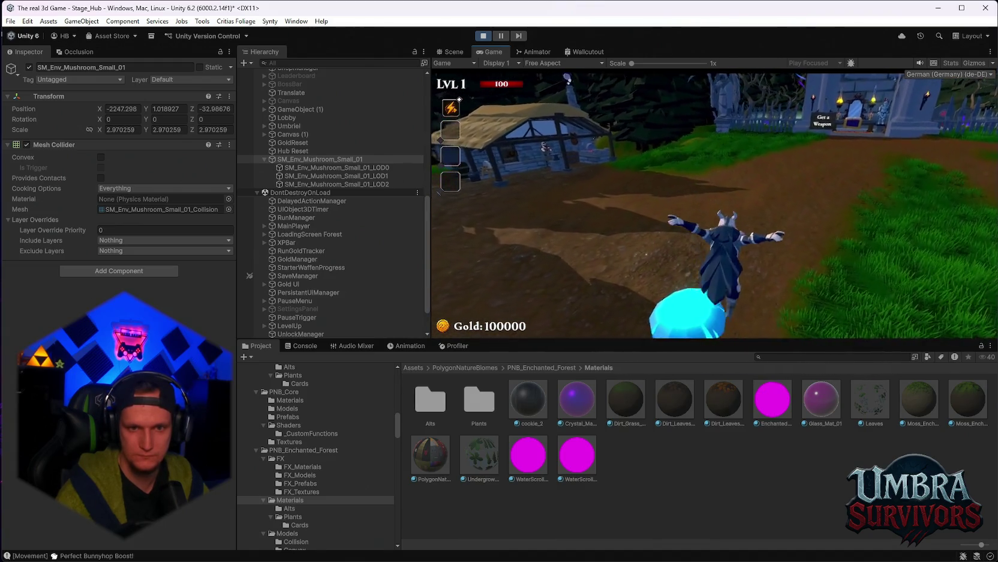
key("space")
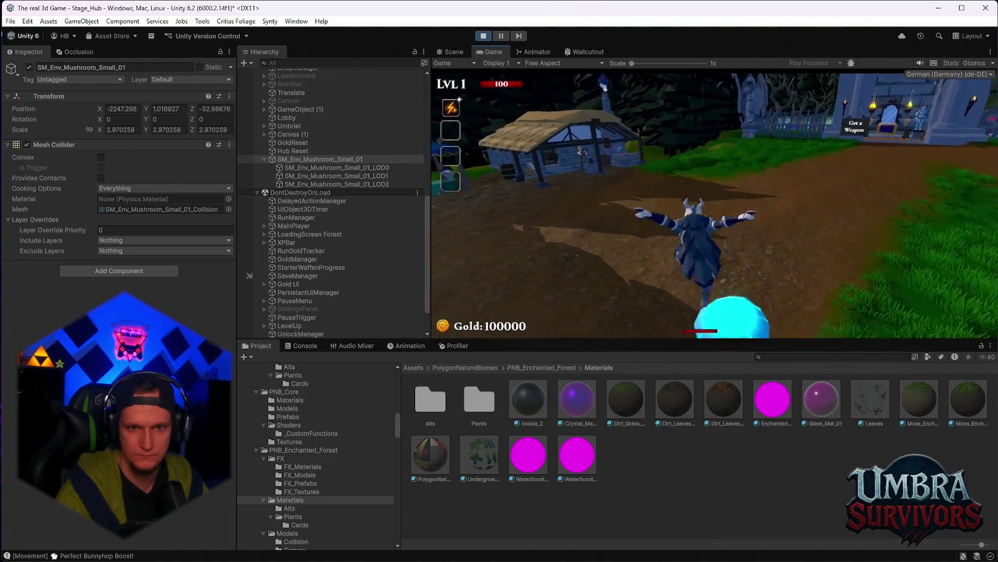
key("space")
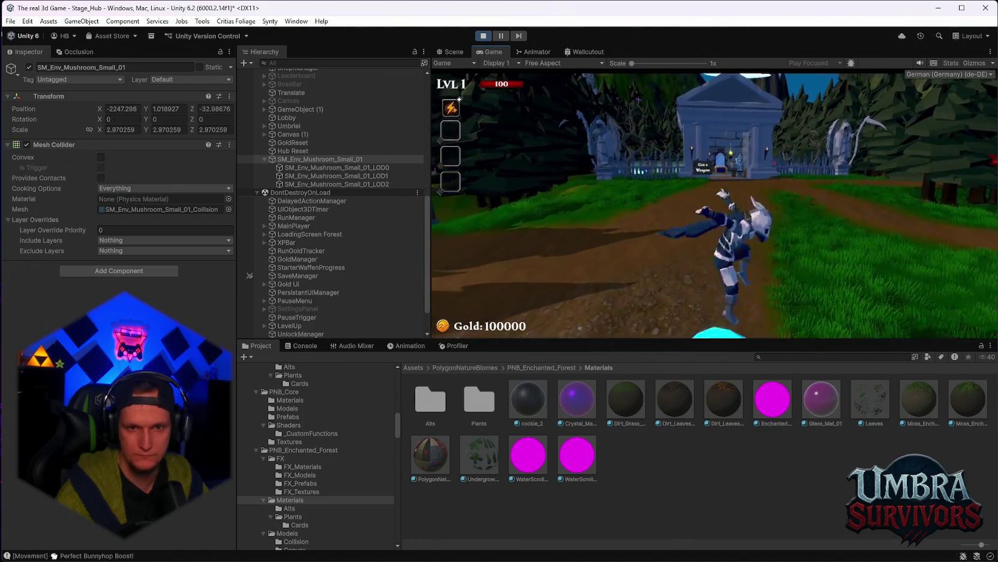
key("space")
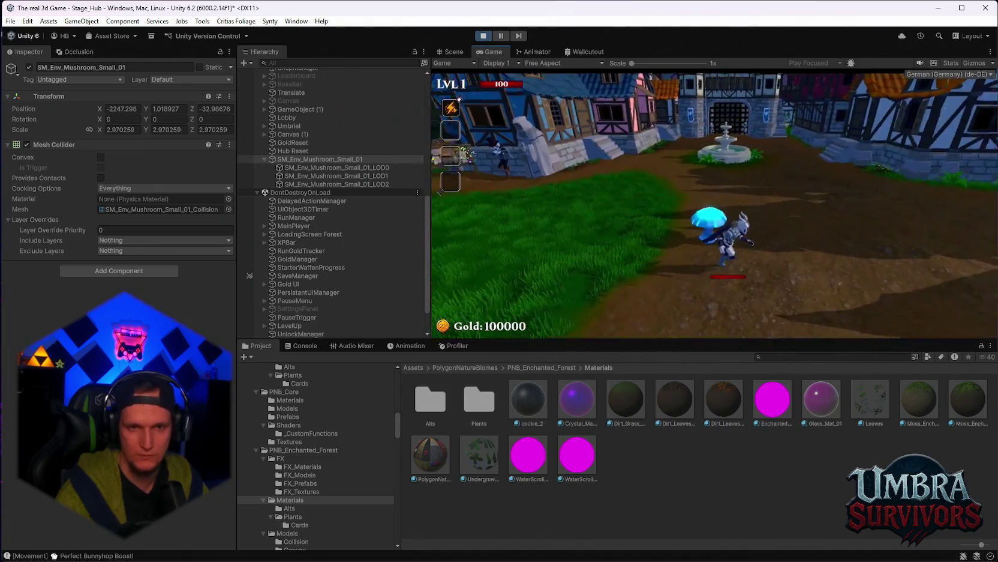
key("Escape")
left_click(484, 36)
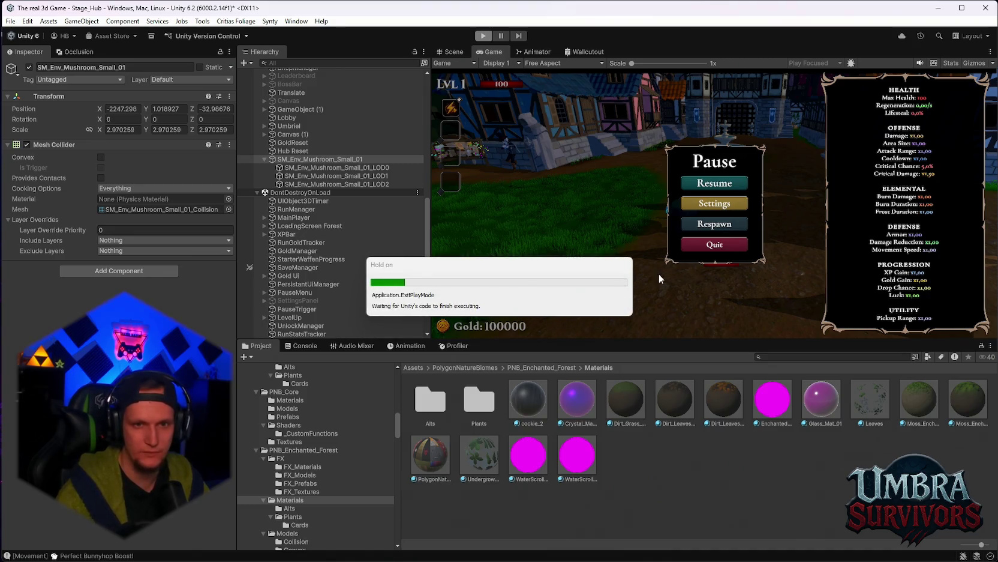
scroll(692, 220, "down", 10)
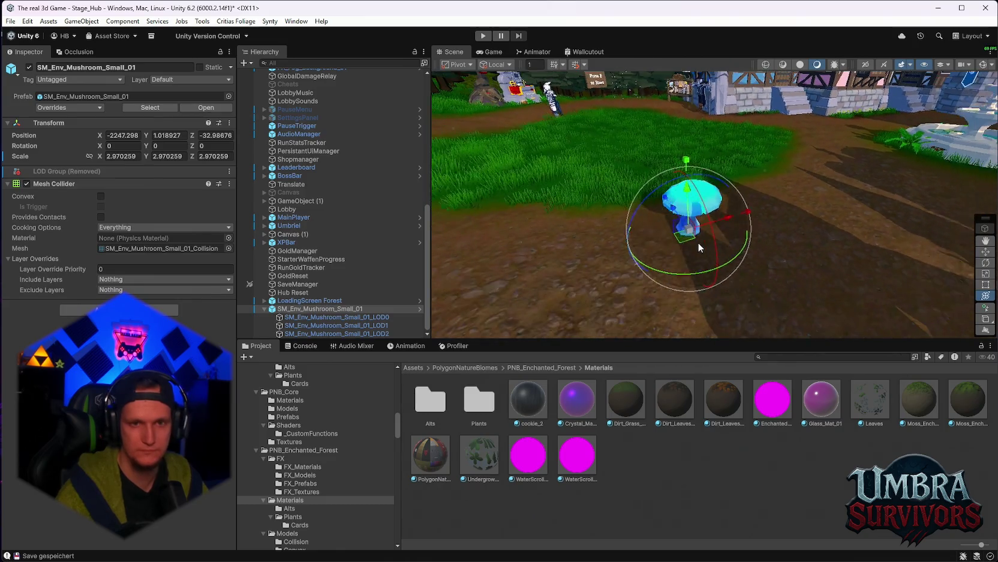
Scale the glowing mushroom to 4.81 × 3.32 × 4.81, lower it to height 0.86, and view from above.
mouse_move(692, 220)
left_mouse_down()
mouse_move(715, 219)
mouse_move(688, 211)
mouse_move(673, 162)
mouse_move(655, 198)
mouse_move(655, 178)
left_mouse_up()
key("y")
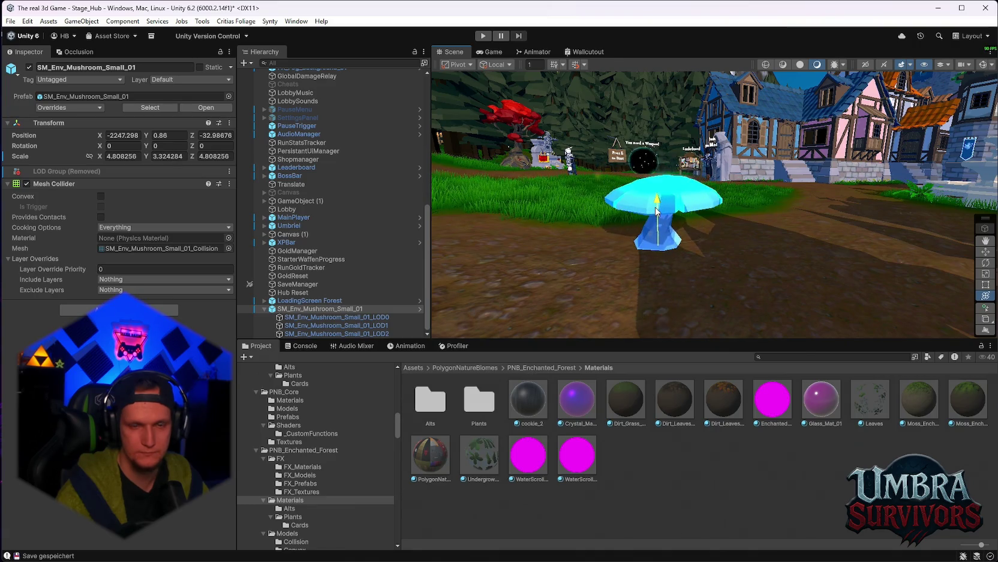
scroll(675, 258, "up", 3)
mouse_move(675, 257)
left_mouse_down()
mouse_move(762, 278)
mouse_move(720, 241)
mouse_move(731, 184)
mouse_move(790, 186)
mouse_move(743, 169)
mouse_move(735, 217)
mouse_move(479, 244)
left_mouse_up()
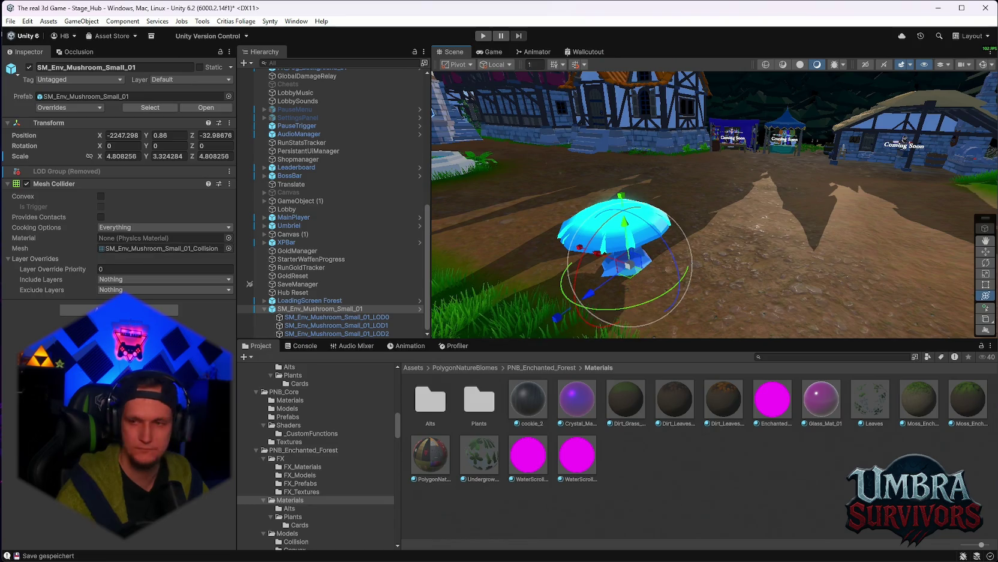
scroll(315, 515, "down", 10)
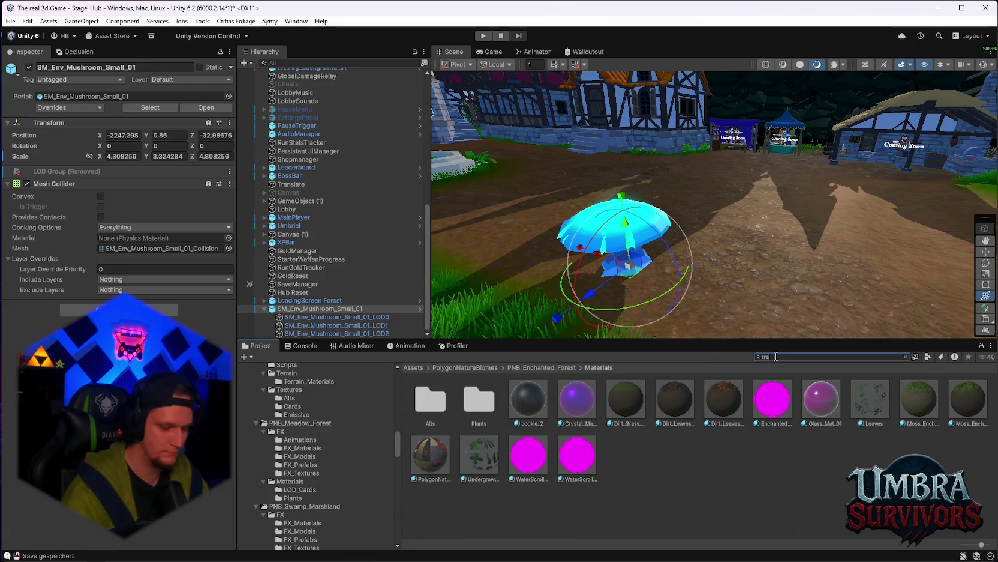
Navigate to the SCRIPTS/Map/Prefabs/Stage_Forest/Traps folder in the Project window.
double_click(419, 396)
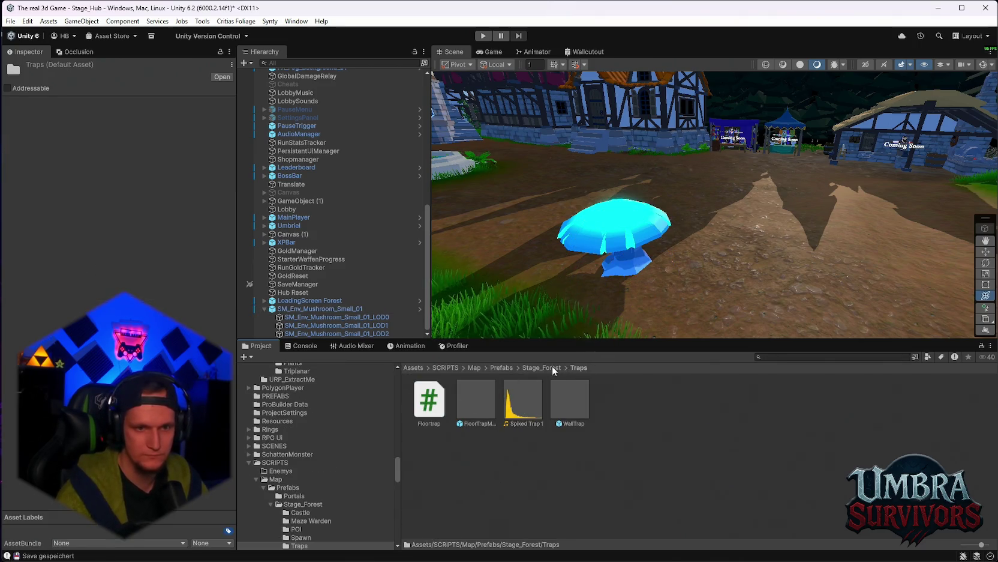
left_click(542, 368)
scroll(558, 432, "down", 2)
right_click(739, 509)
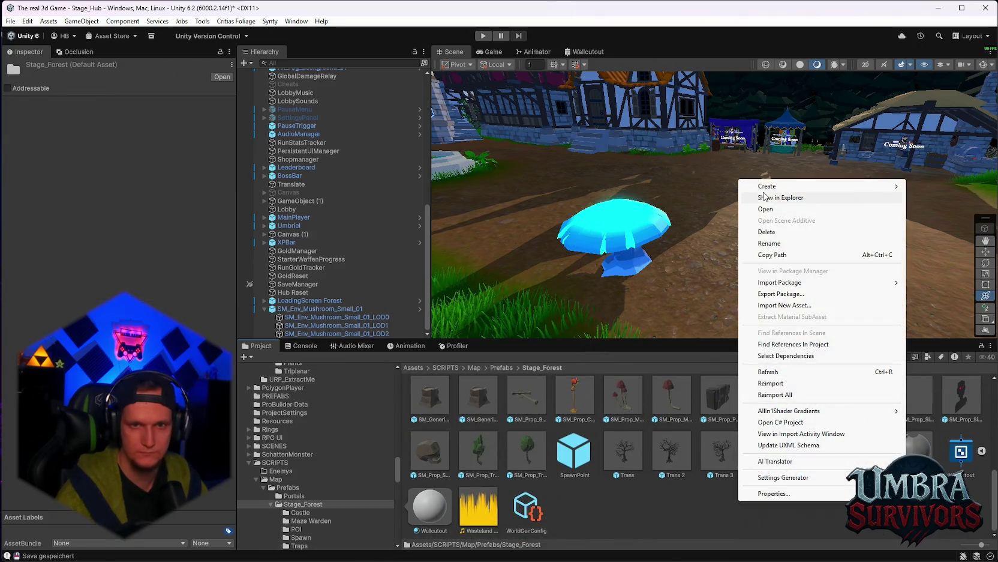
left_click(623, 513)
scroll(600, 456, "up", 5)
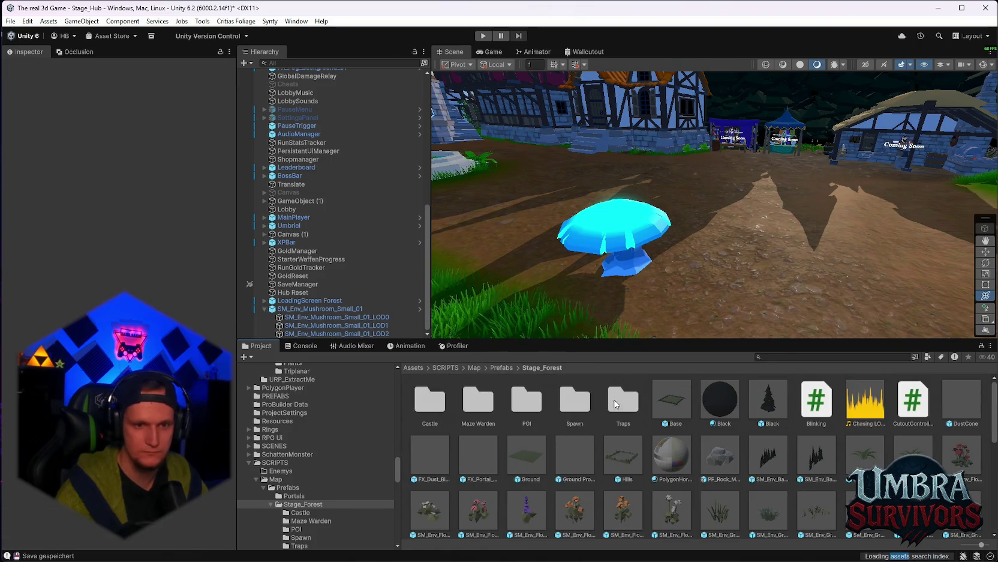
double_click(623, 396)
Save the mushroom as an original prefab in Traps and rename it Jump Shroom.
mouse_move(334, 310)
left_mouse_down()
mouse_move(495, 309)
mouse_move(606, 330)
mouse_move(624, 410)
left_mouse_up()
left_click(479, 307)
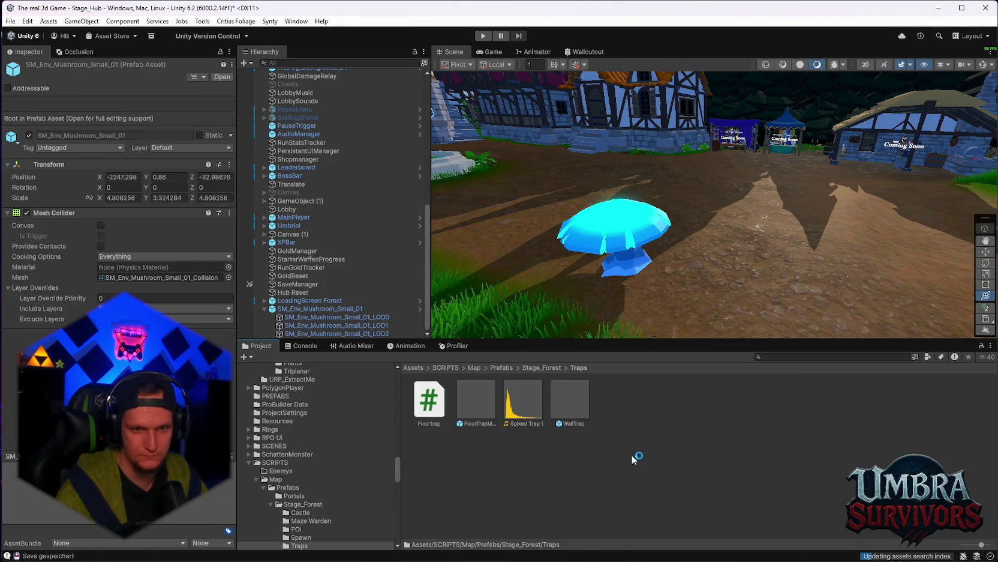
right_click(511, 403)
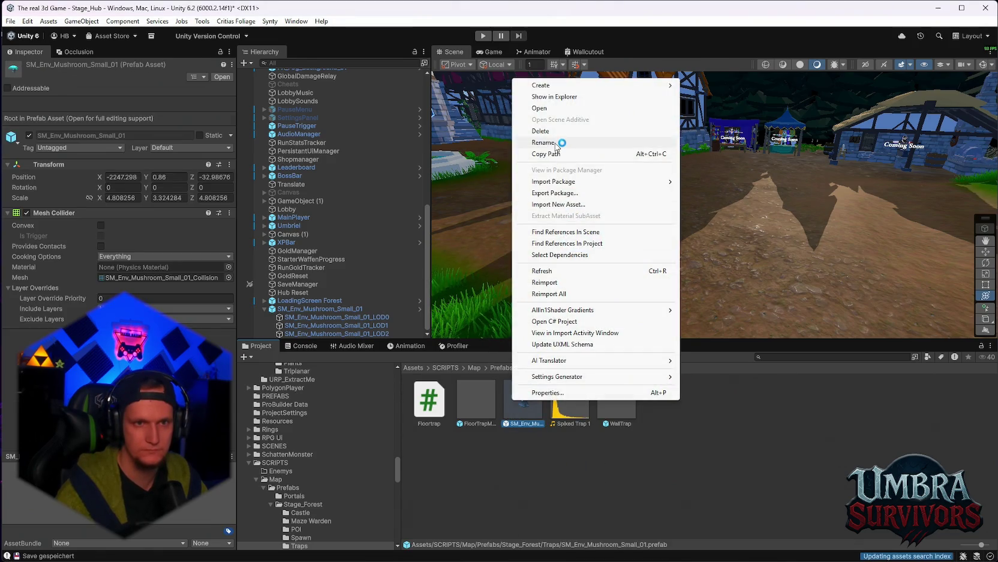
left_click(570, 144)
type("Jump Shroom")
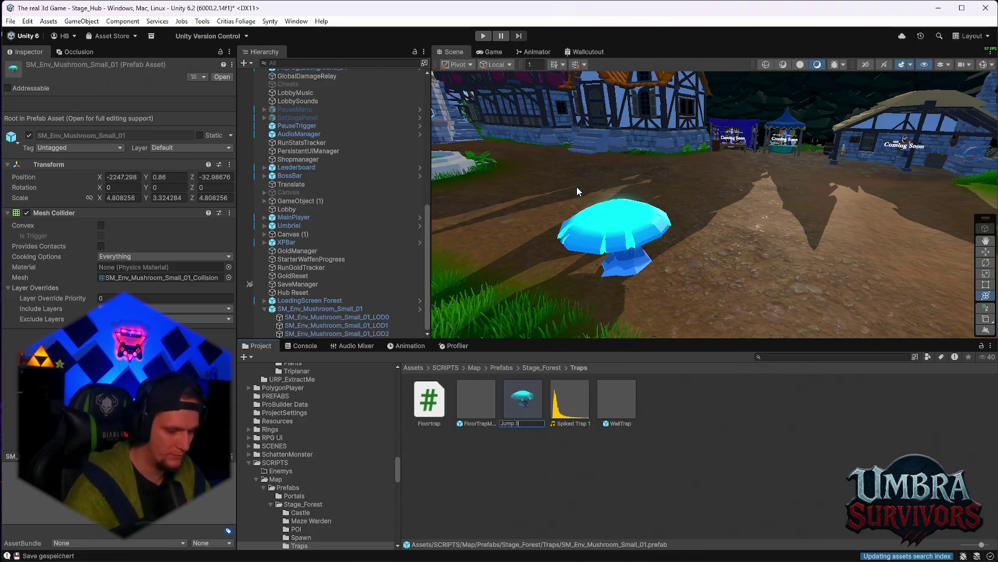
key("Return")
right_click(684, 488)
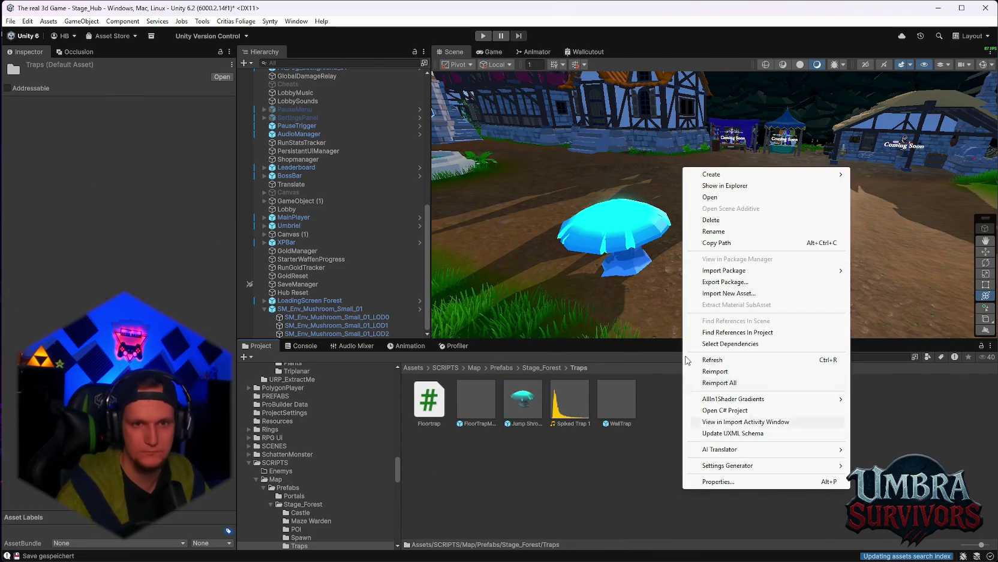
Create a Jump Shroom script via Create > Scripting > Empty C# Script.
mouse_move(749, 174)
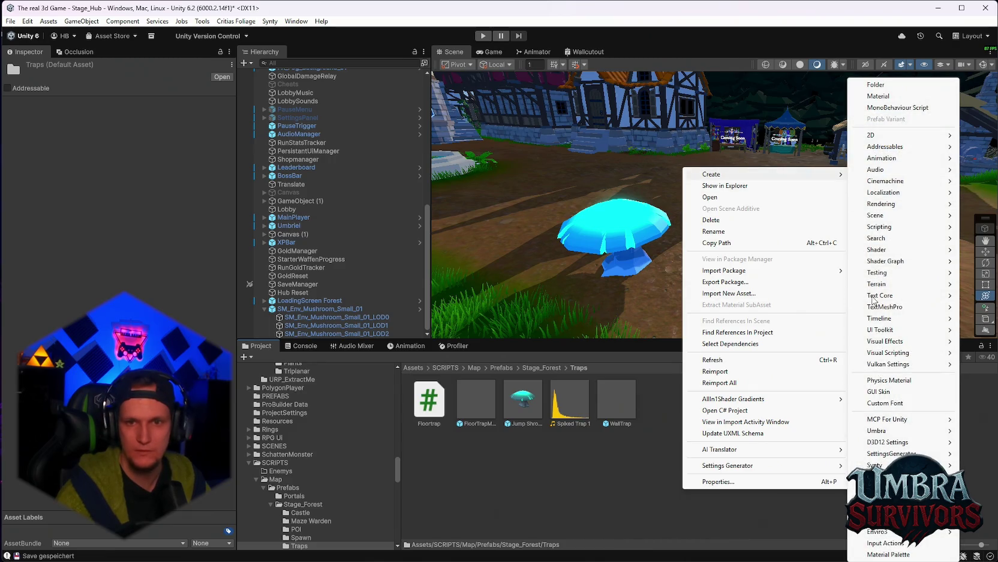
mouse_move(882, 231)
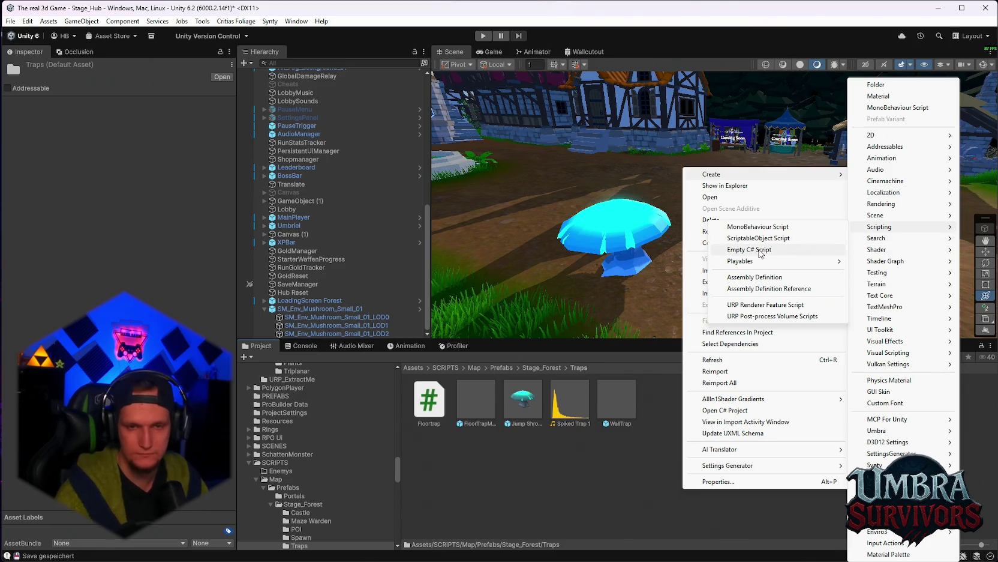
left_click(761, 253)
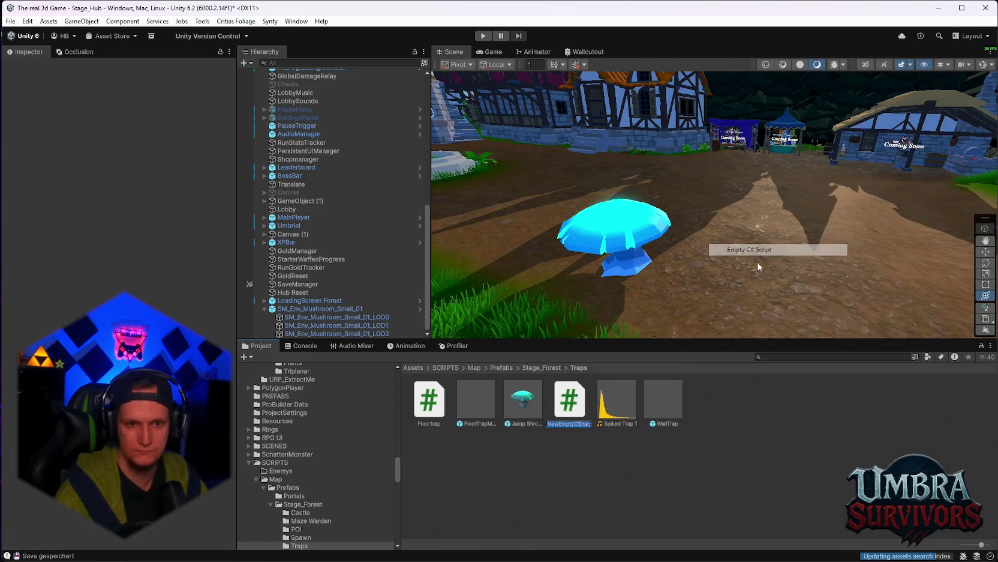
type("Jump Shroom")
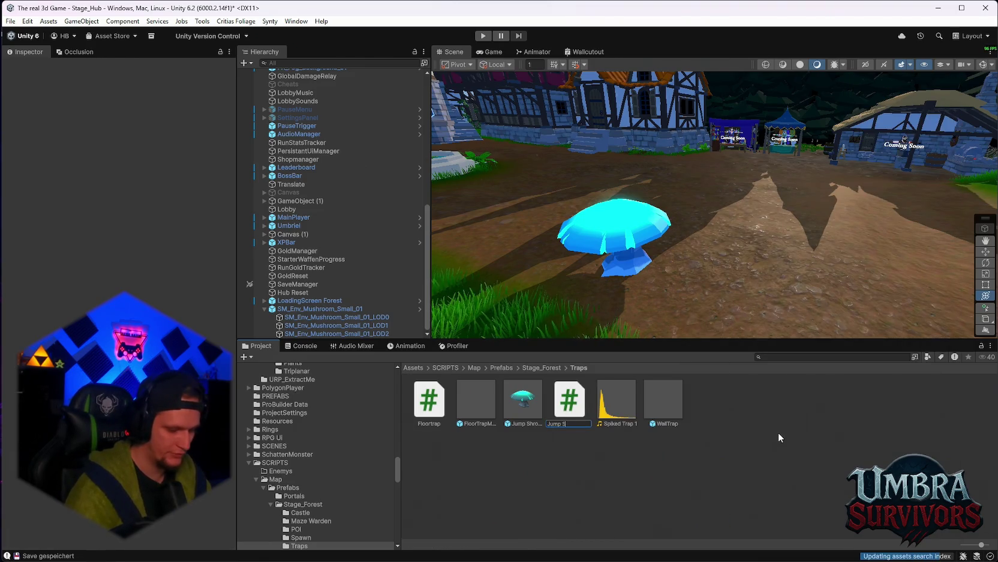
key("Return")
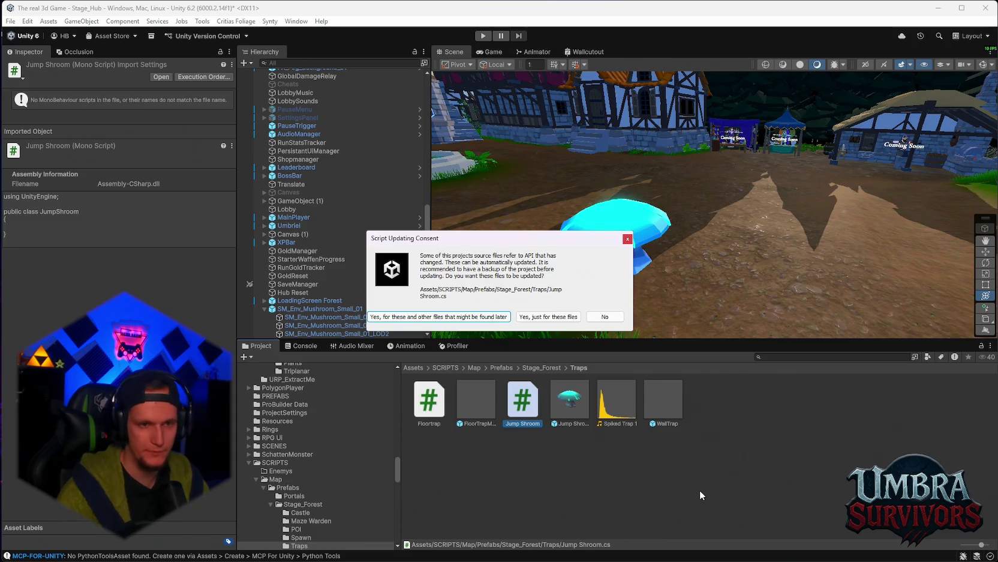
Accept the API update with 'Yes, for these and other files', then select the hub mushroom.
left_click(466, 320)
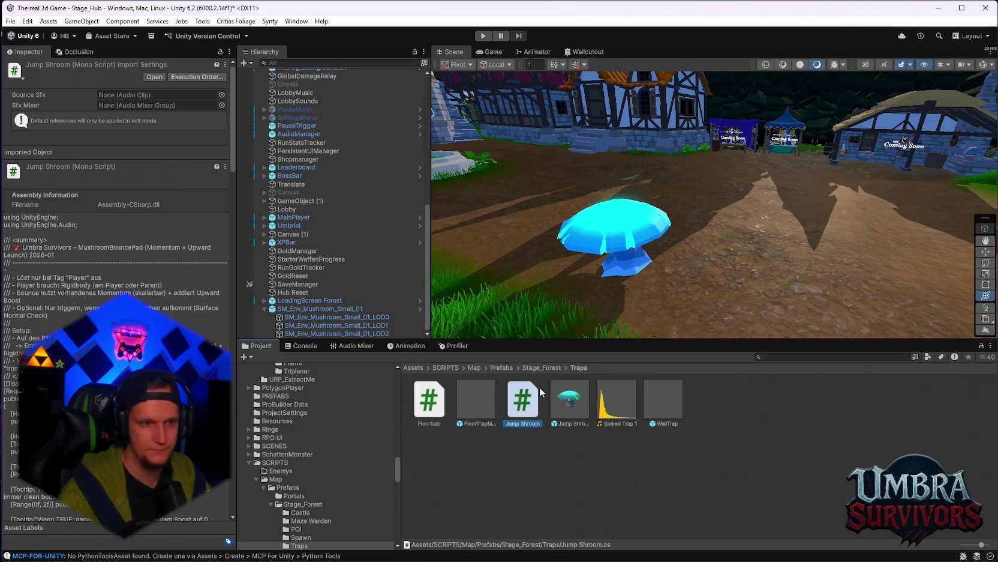
left_click(318, 308)
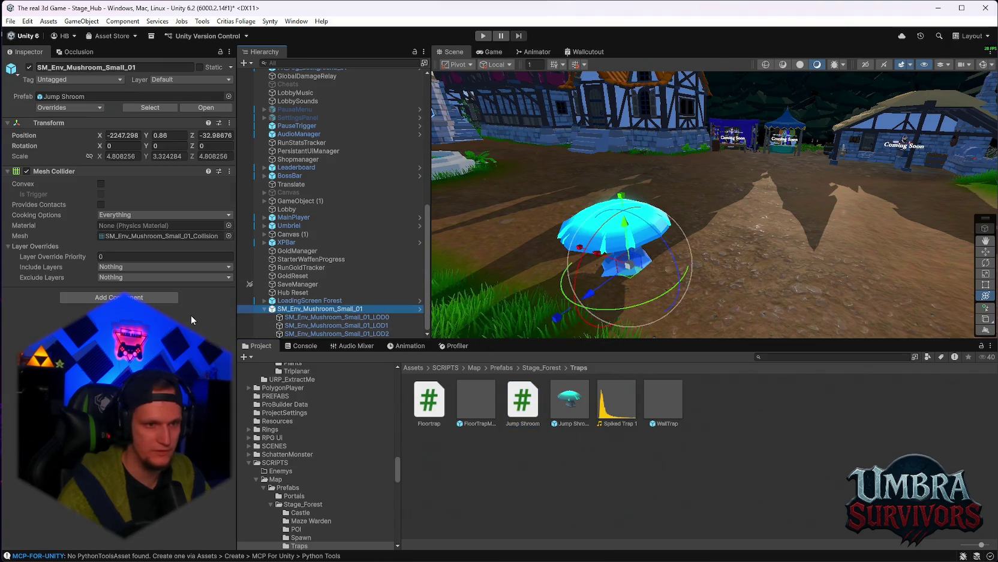
Open the Jump Shroom prefab and attach the Jump Shroom script to it.
double_click(581, 411)
mouse_move(533, 396)
left_mouse_down()
mouse_move(138, 267)
mouse_move(53, 188)
mouse_move(41, 142)
left_mouse_up()
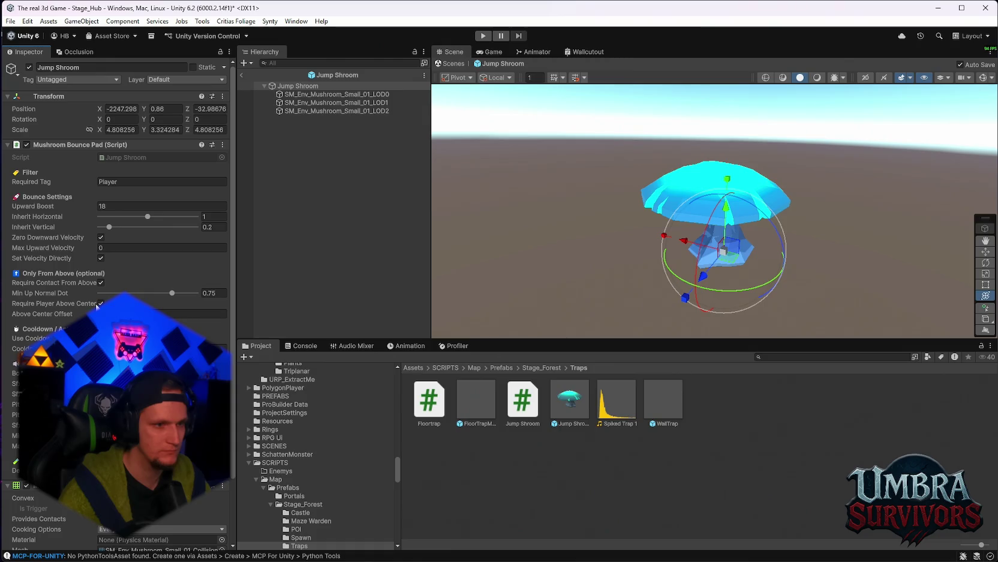
scroll(114, 240, "down", 2)
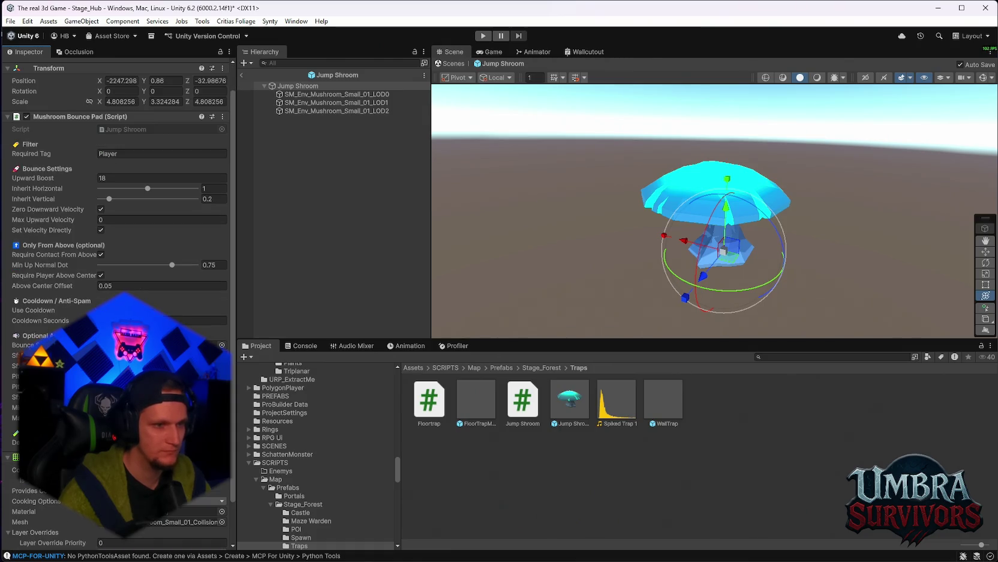
scroll(114, 240, "down", 3)
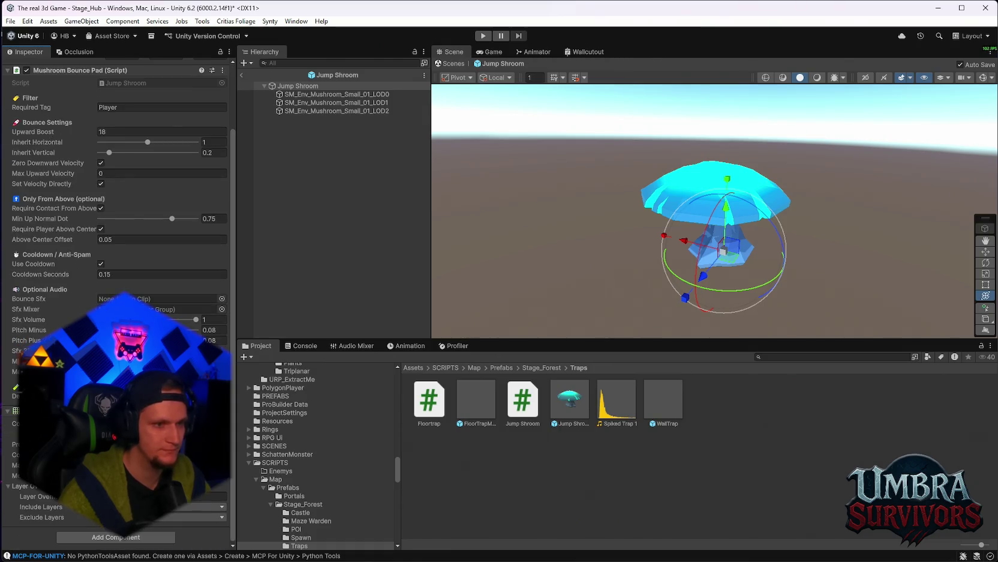
scroll(318, 456, "up", 2)
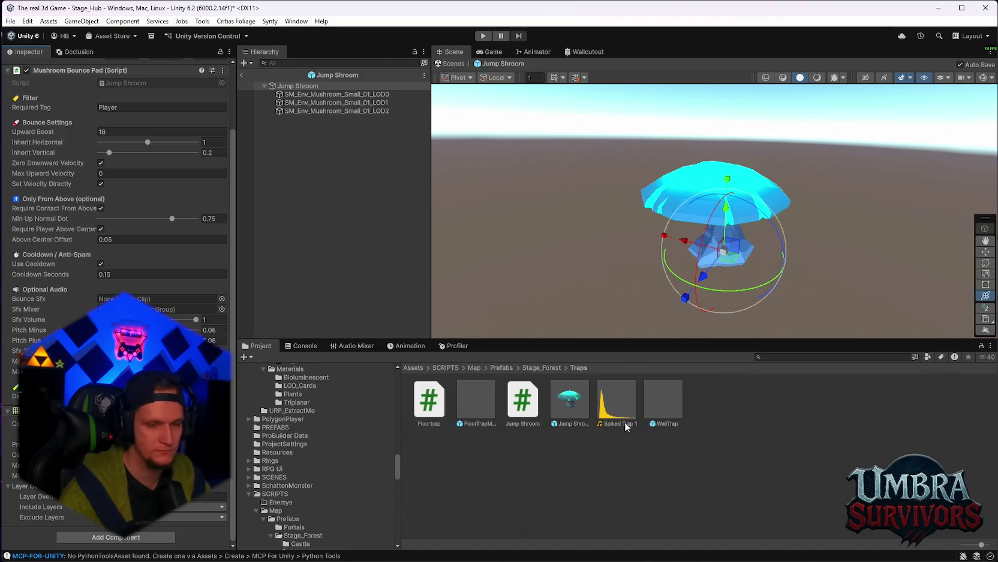
Search the project assets for 'bouncejump' and then 'fly' sounds.
left_click(798, 356)
type("bounce")
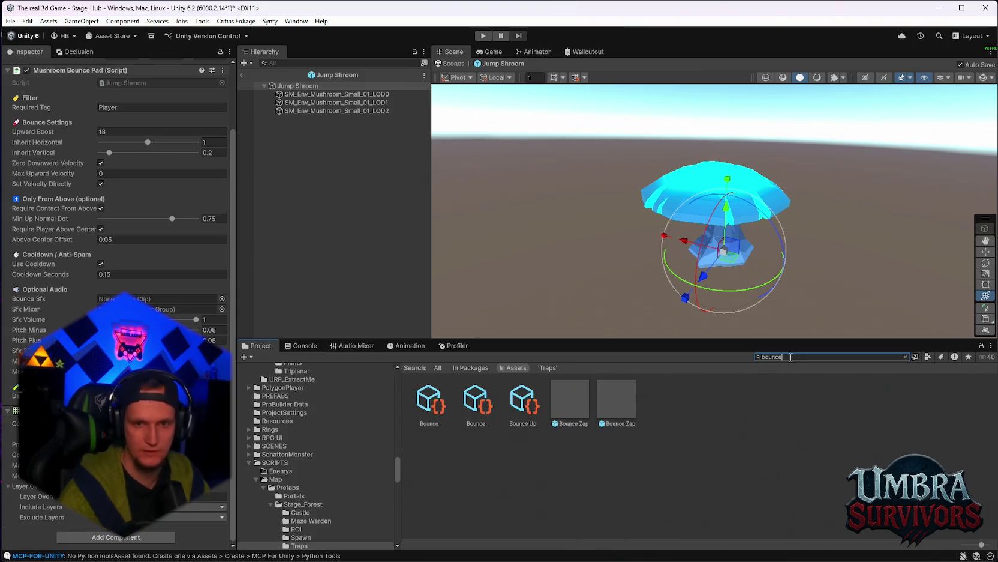
type("jum")
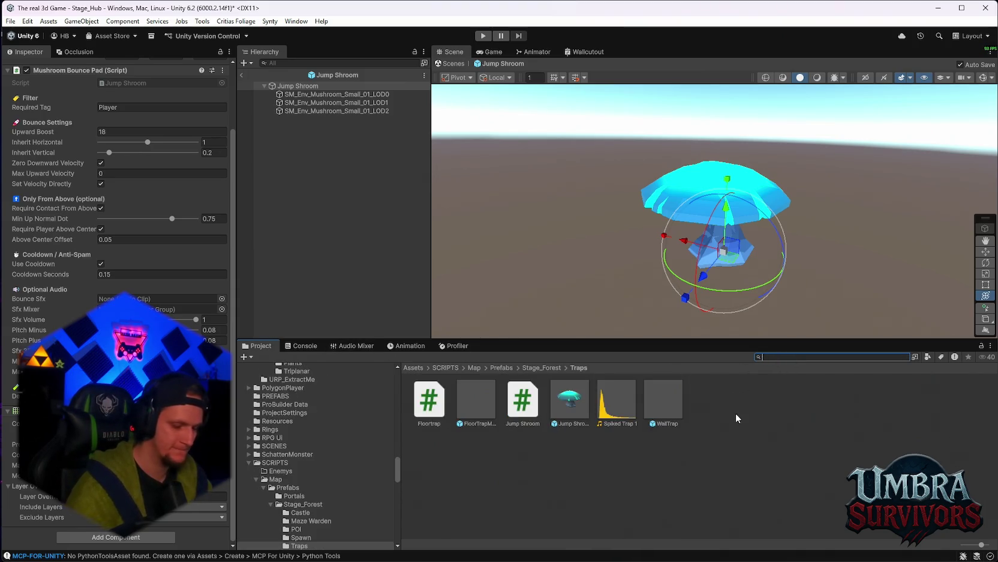
type("p")
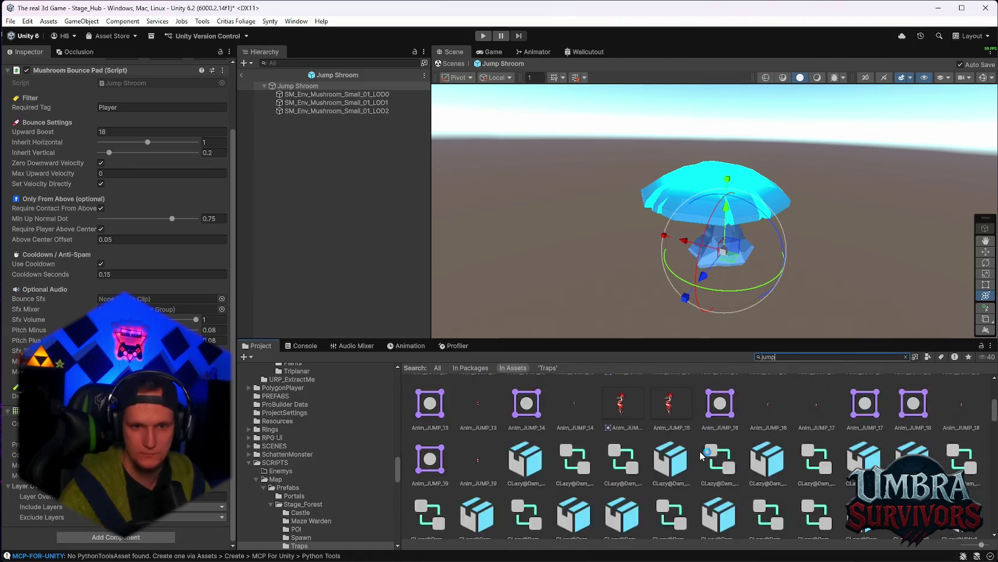
scroll(718, 454, "down", 10)
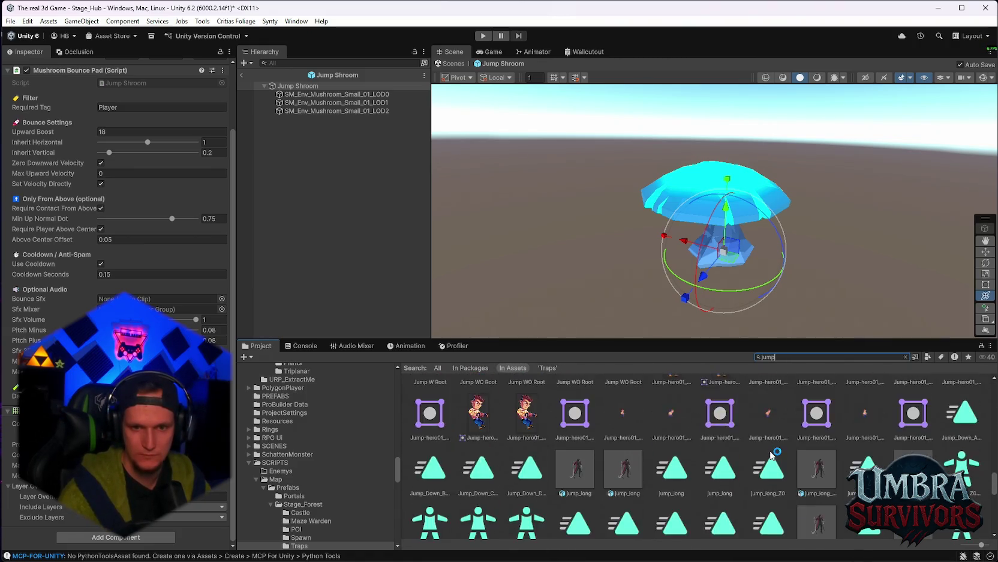
scroll(773, 454, "down", 10)
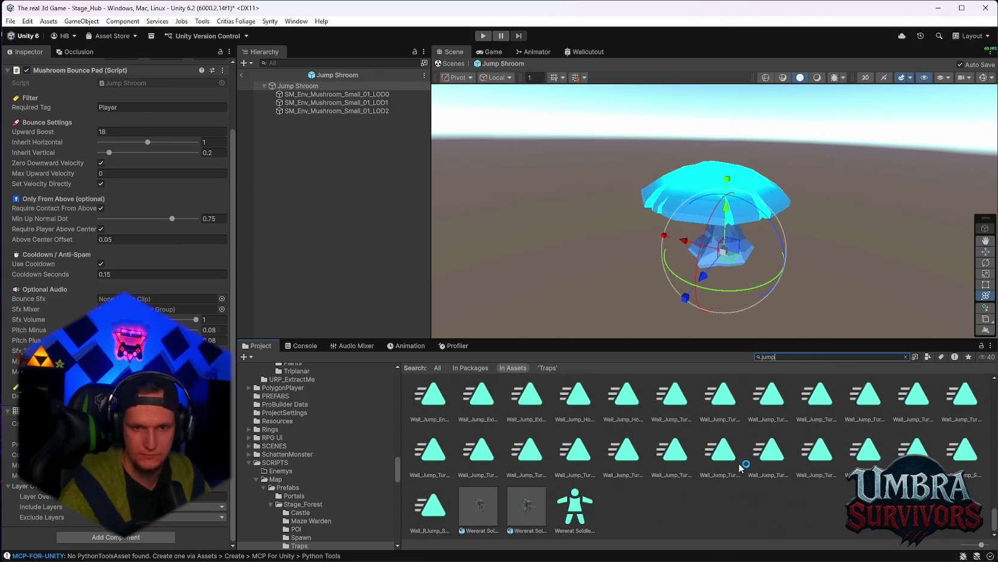
double_click(780, 358)
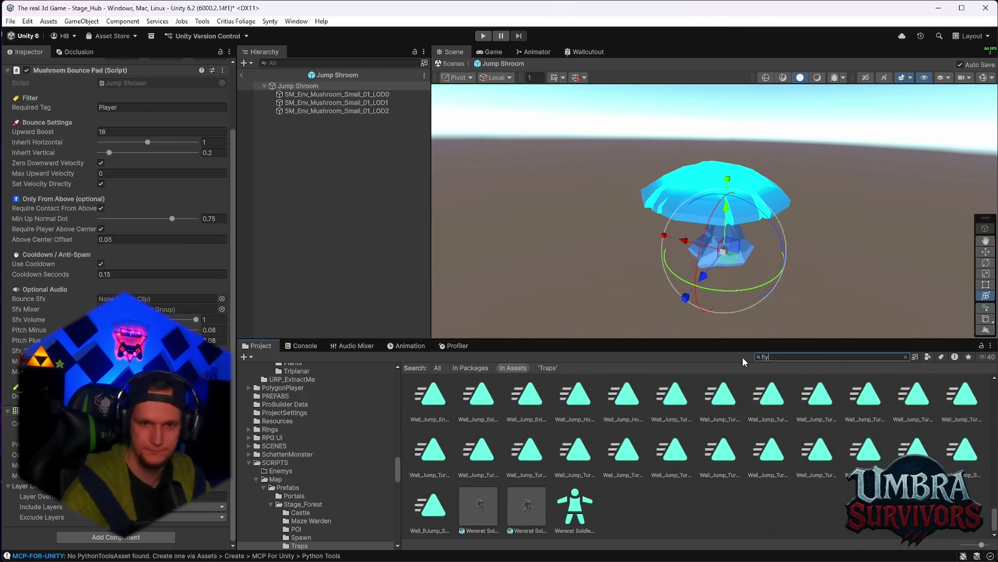
type("fly")
scroll(720, 430, "down", 5)
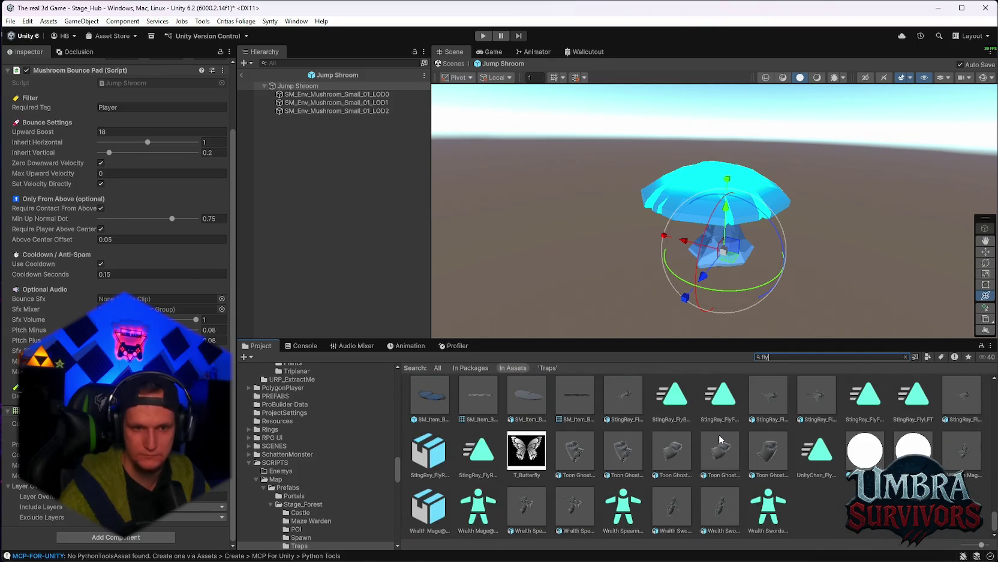
scroll(711, 461, "down", 1)
scroll(336, 473, "up", 10)
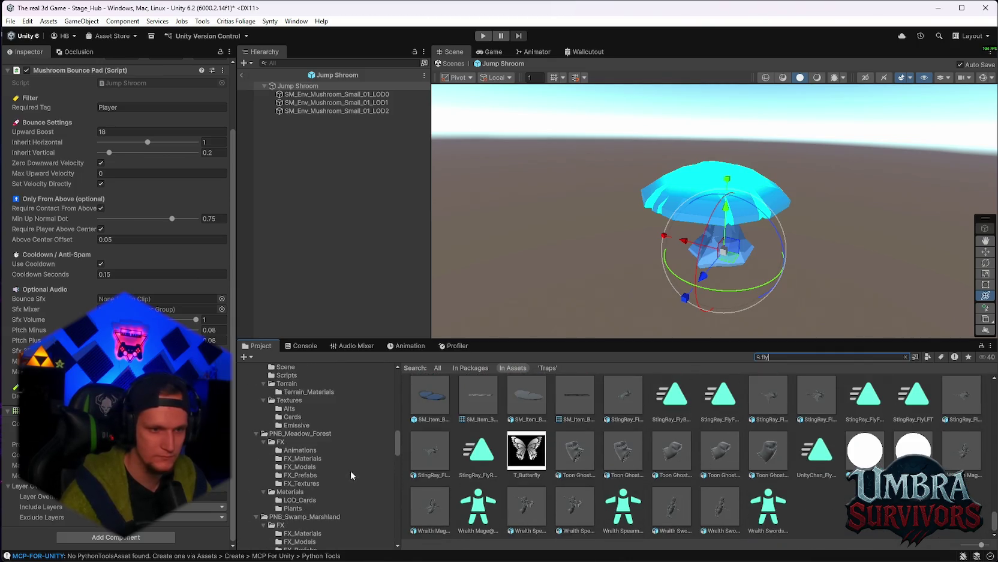
scroll(353, 466, "up", 10)
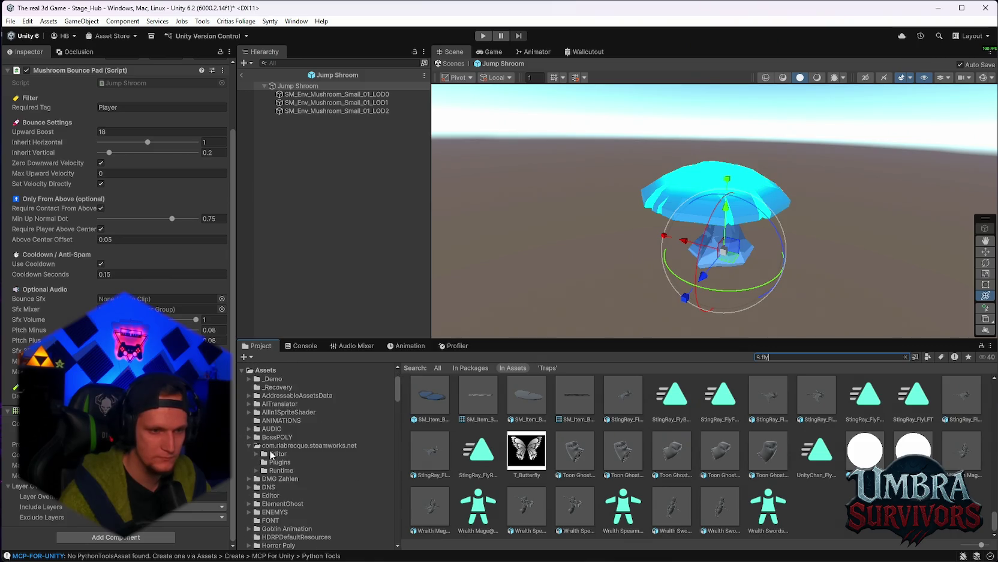
Browse AUDIO > Dungeon Audio > FX > Misc and play the Treasure Chest (rubbish) clip.
left_click(247, 429, "alt")
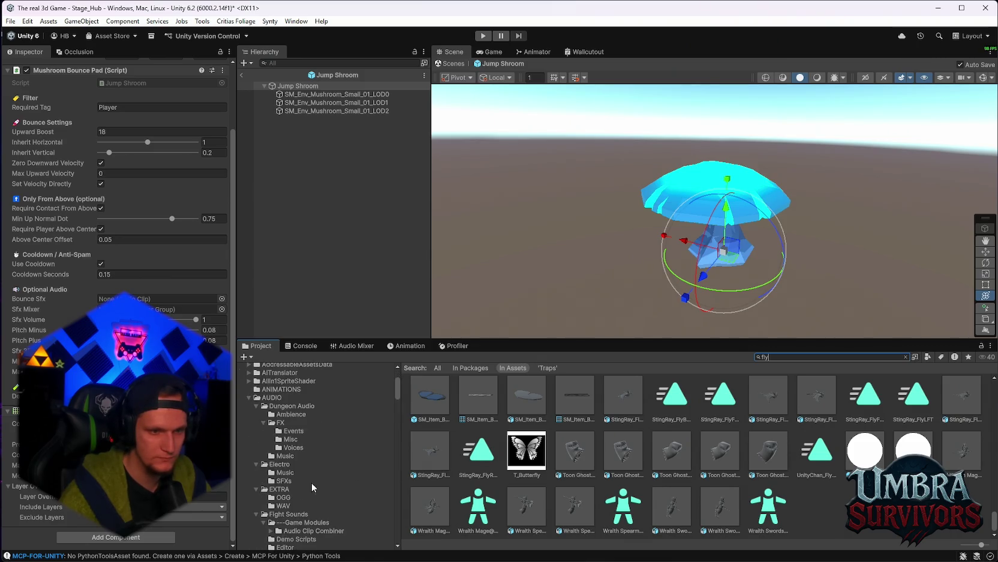
left_click(294, 431)
left_click(329, 440)
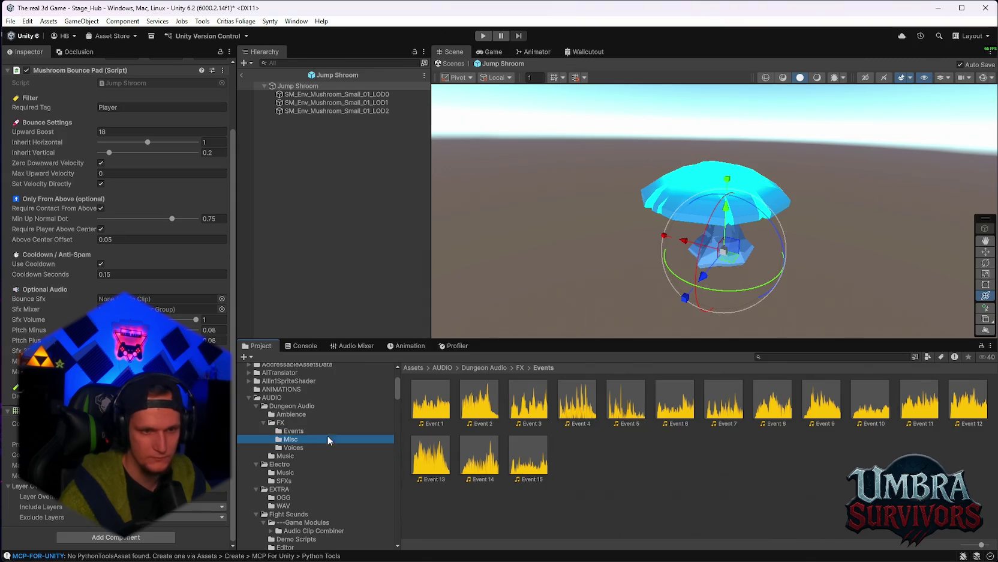
scroll(533, 450, "down", 3)
scroll(532, 450, "up", 2)
scroll(546, 458, "down", 1)
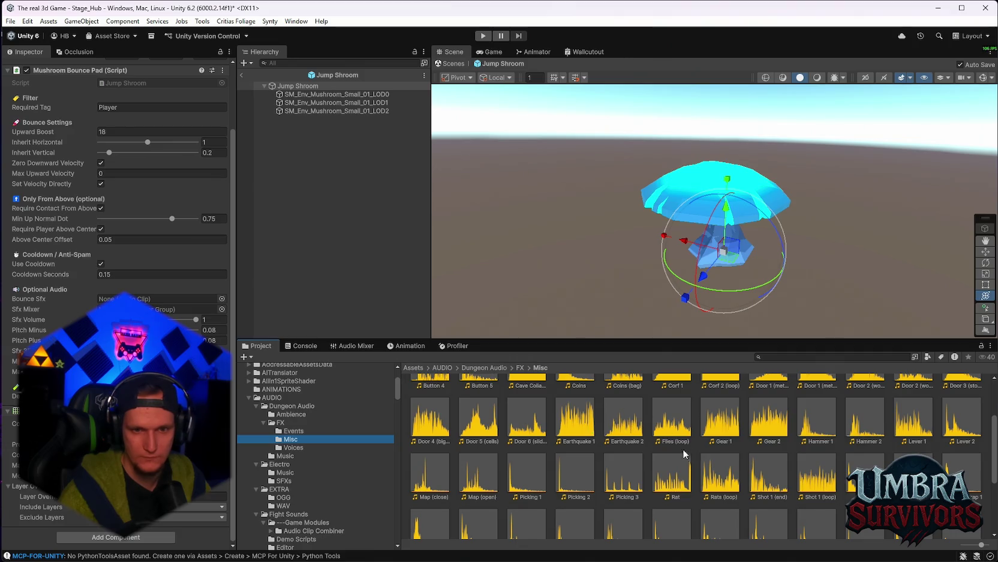
scroll(858, 443, "down", 1)
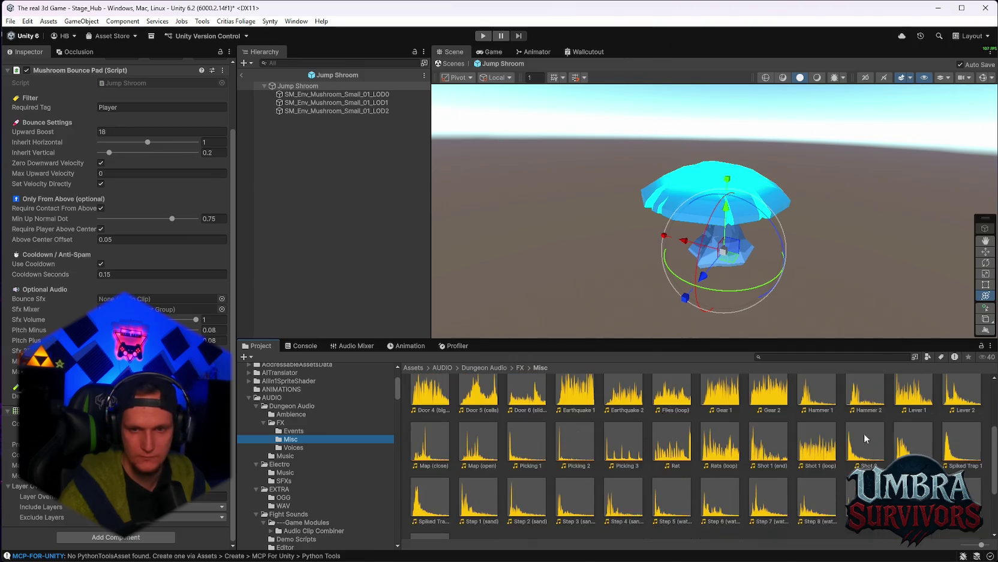
scroll(852, 436, "down", 3)
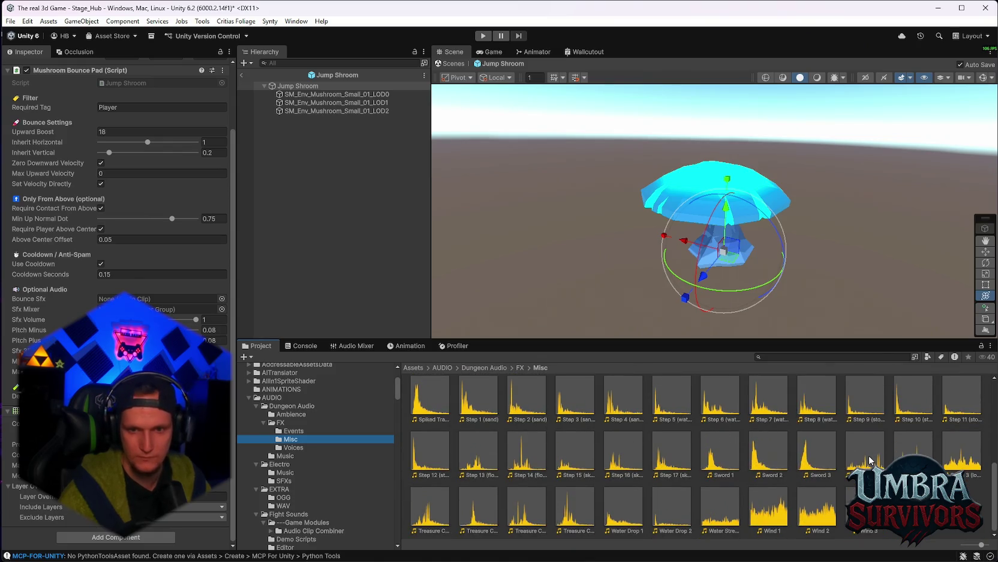
double_click(565, 513)
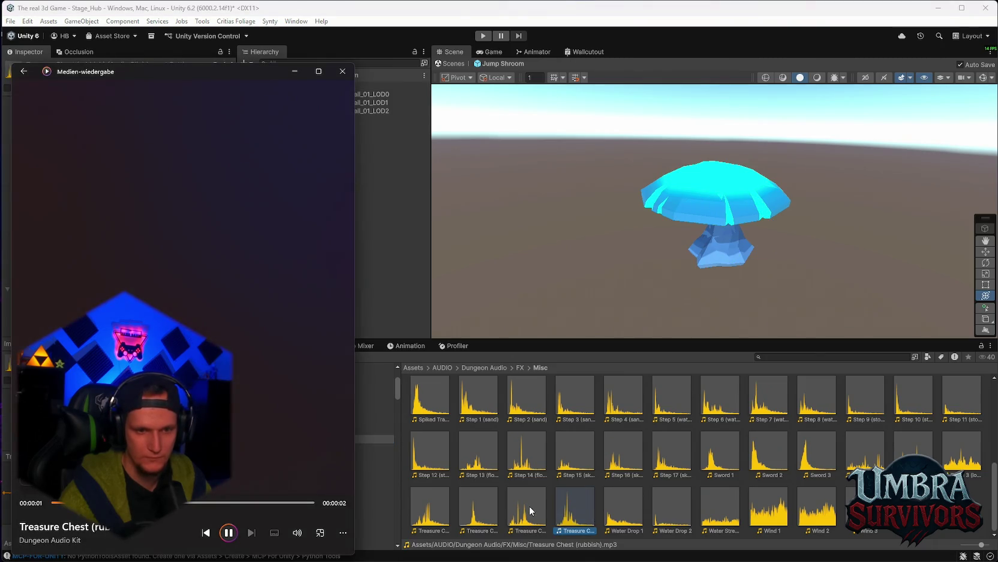
Replay the Treasure Chest (rubbish) clip, then open the Stage_Forest Traps folder and select Jump Shroom.
double_click(571, 510)
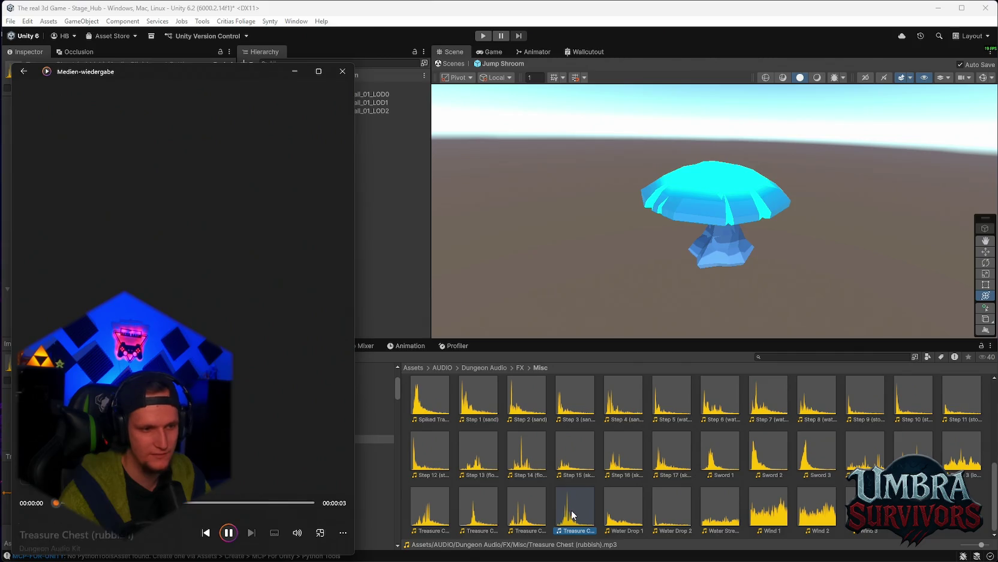
left_click(342, 74)
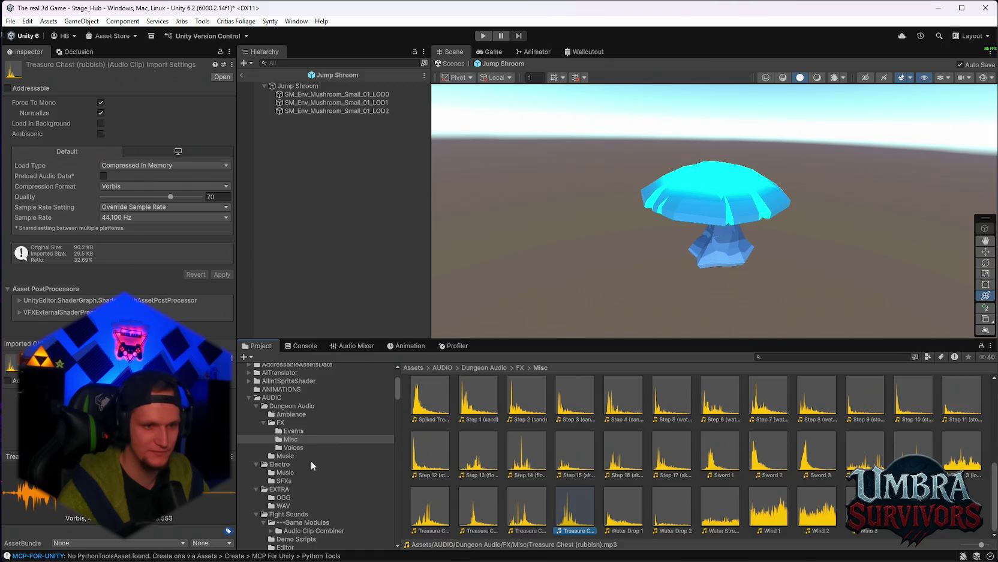
scroll(342, 487, "down", 5)
left_click(883, 356)
type("traps")
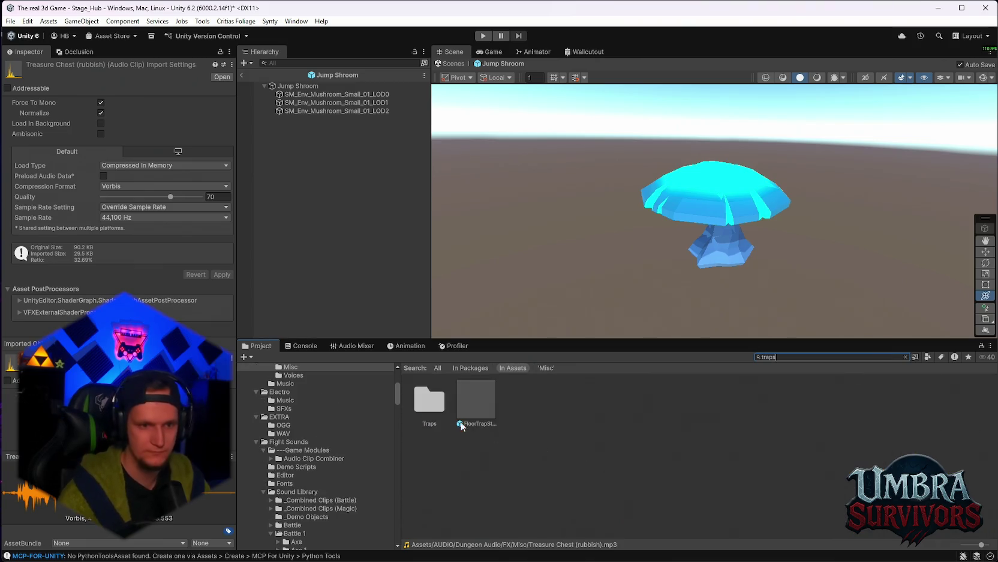
double_click(437, 411)
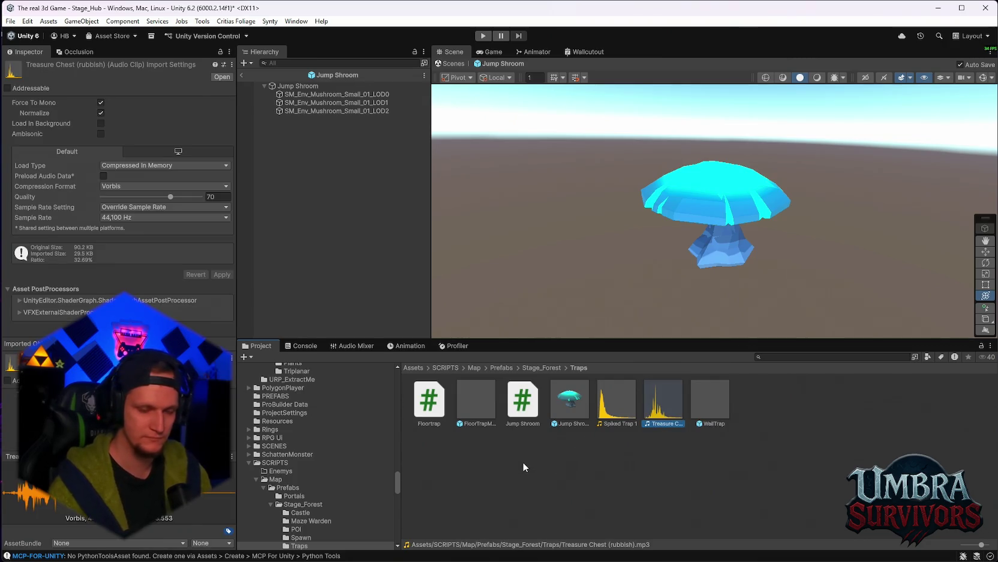
left_click(561, 412)
Assign the Treasure Chest clip as Bounce Sfx, routed to the SFX mixer group at 0.5 volume.
scroll(120, 180, "down", 10)
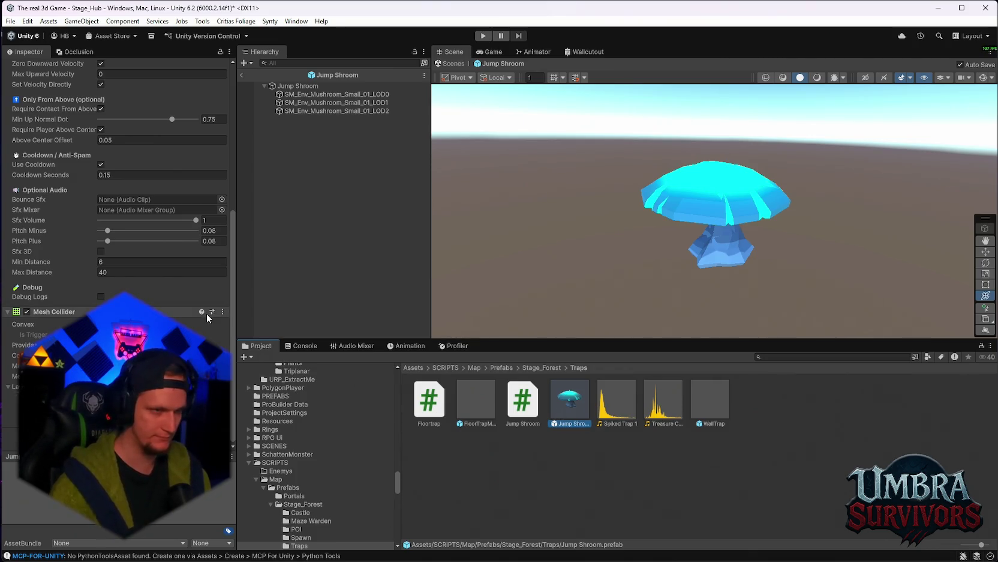
scroll(120, 240, "up", 1)
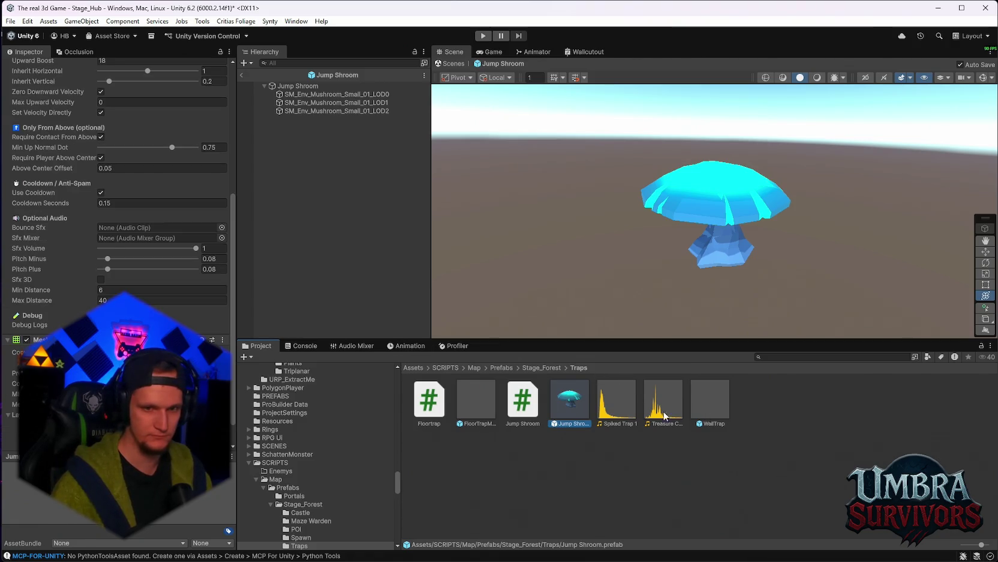
mouse_move(646, 404)
left_mouse_down()
mouse_move(236, 286)
mouse_move(150, 227)
left_mouse_up()
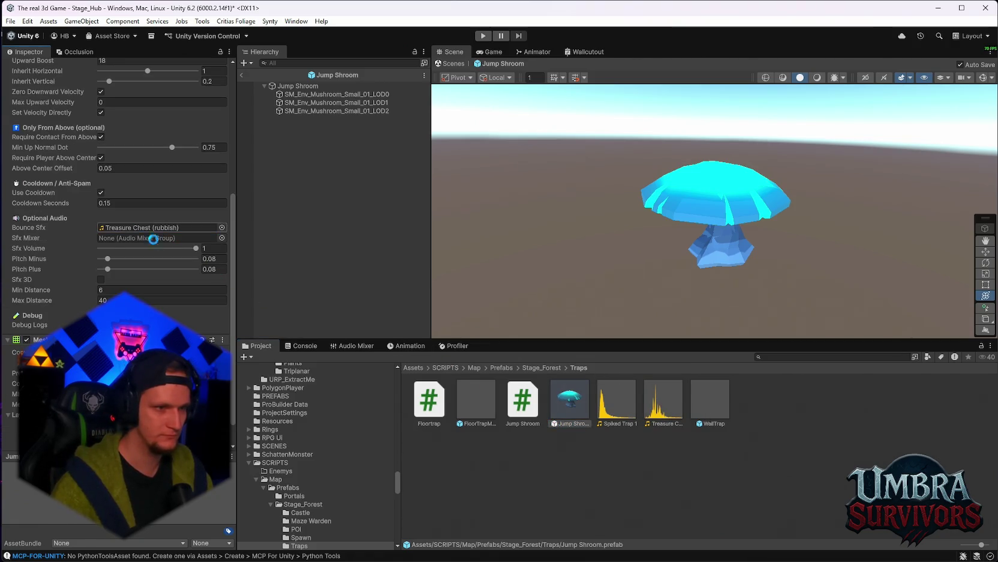
left_click(221, 238)
left_click(251, 316)
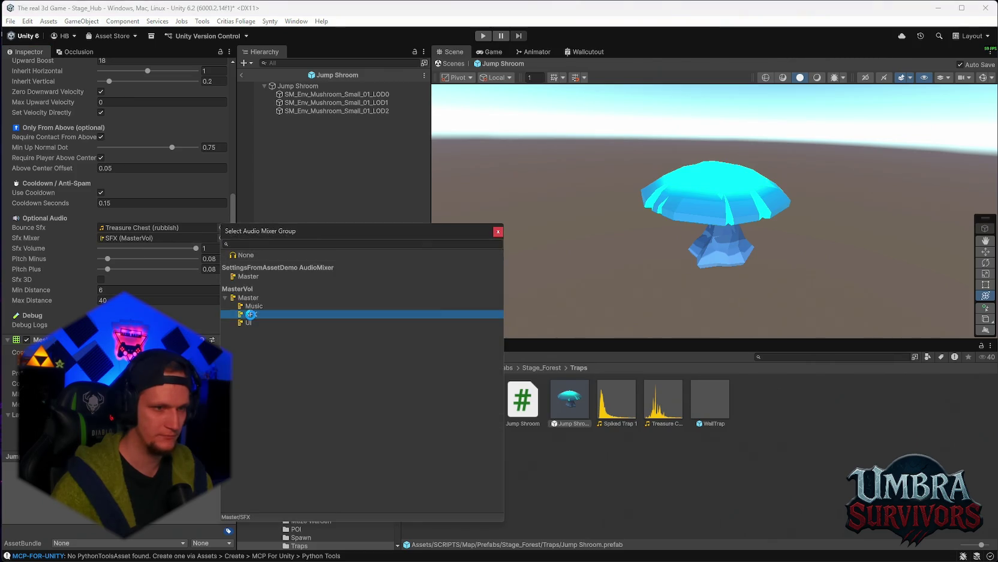
double_click(251, 316)
left_click(205, 247)
type("0.5")
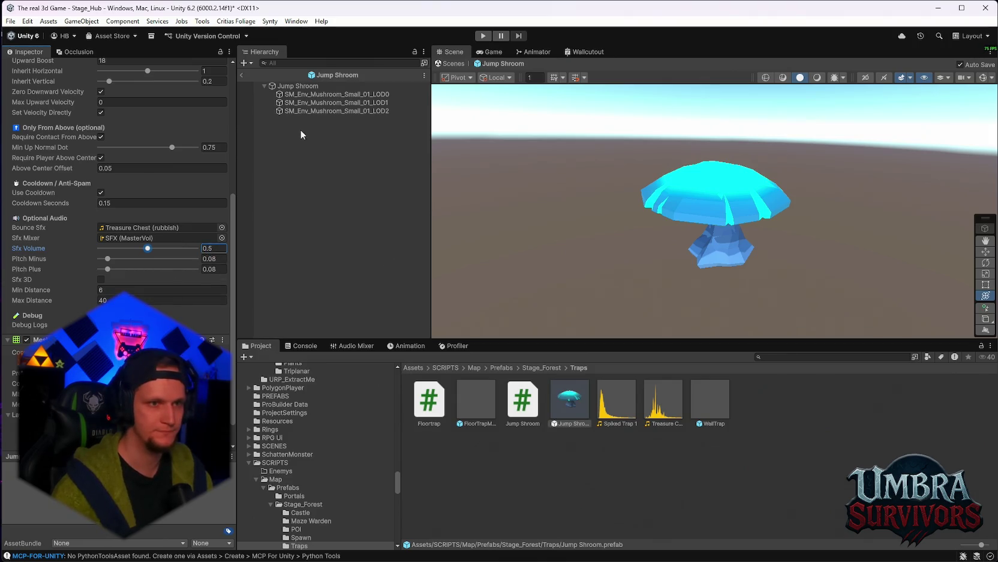
Set Upward Boost to 20 and exit prefab mode.
scroll(206, 107, "up", 5)
double_click(124, 257)
type("20")
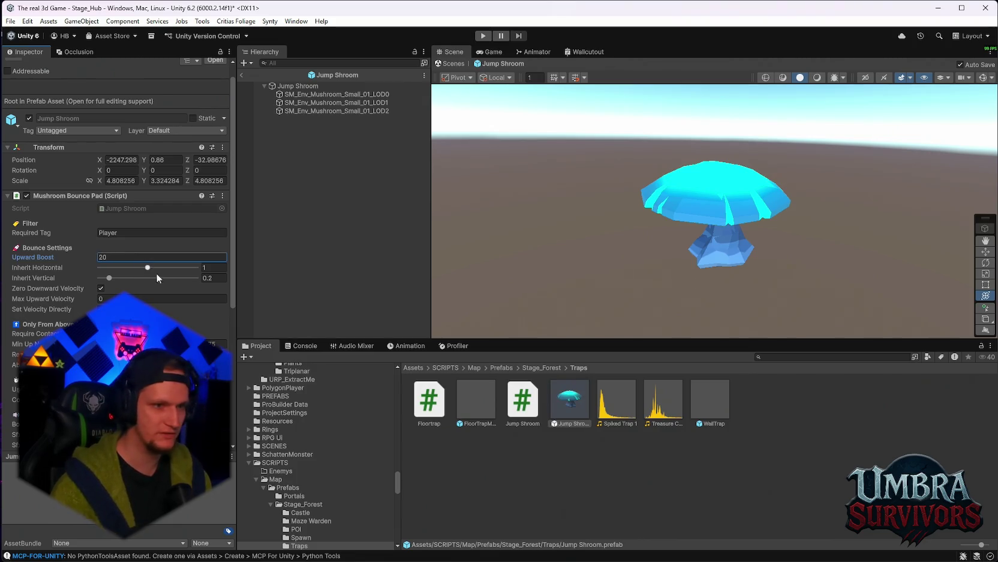
left_click(242, 75)
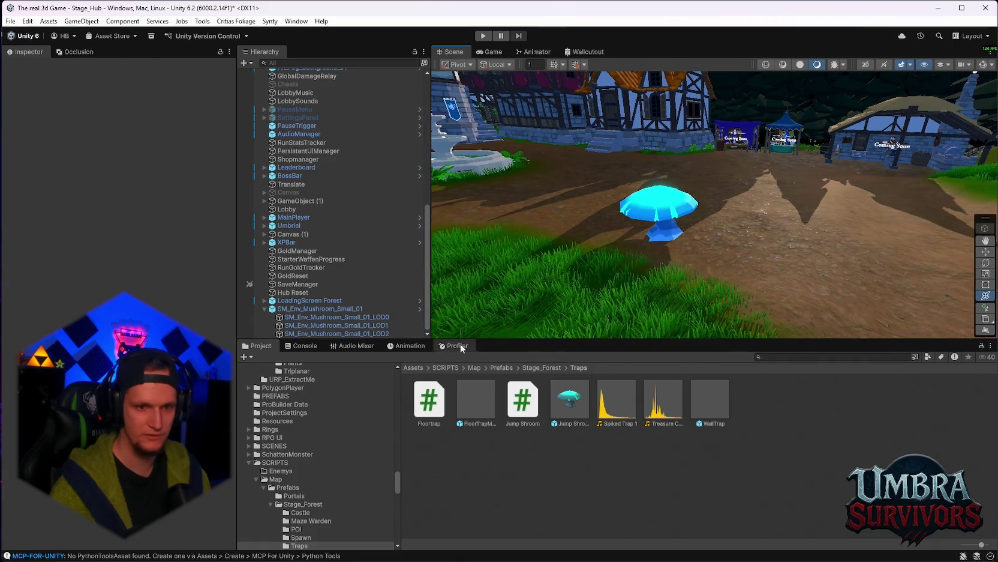
Select the Jump Shroom mushroom placed in the hub scene.
left_click(570, 399)
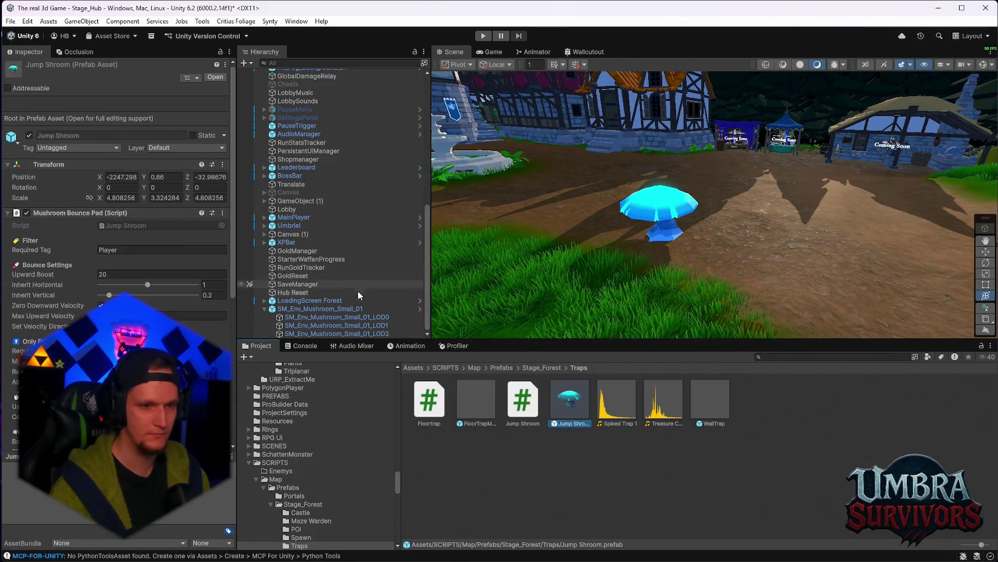
left_click(336, 309)
scroll(140, 279, "down", 4)
scroll(140, 279, "up", 5)
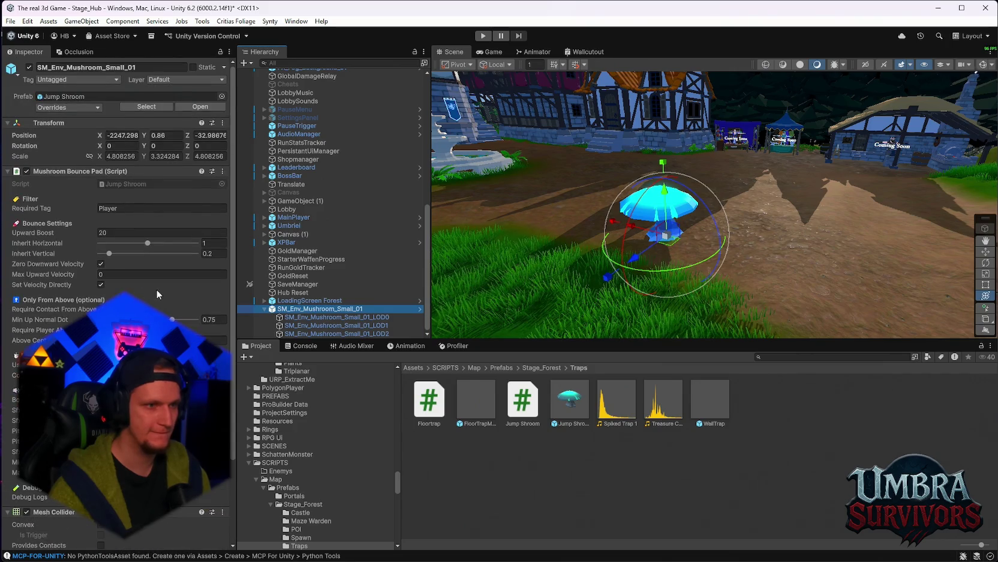
scroll(167, 286, "down", 5)
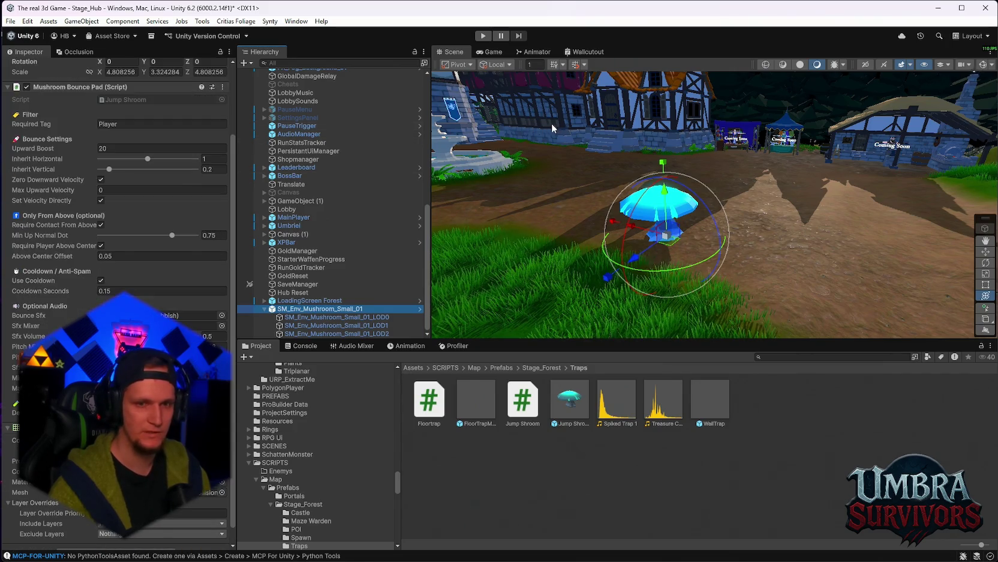
scroll(137, 146, "up", 3)
scroll(137, 147, "up", 2)
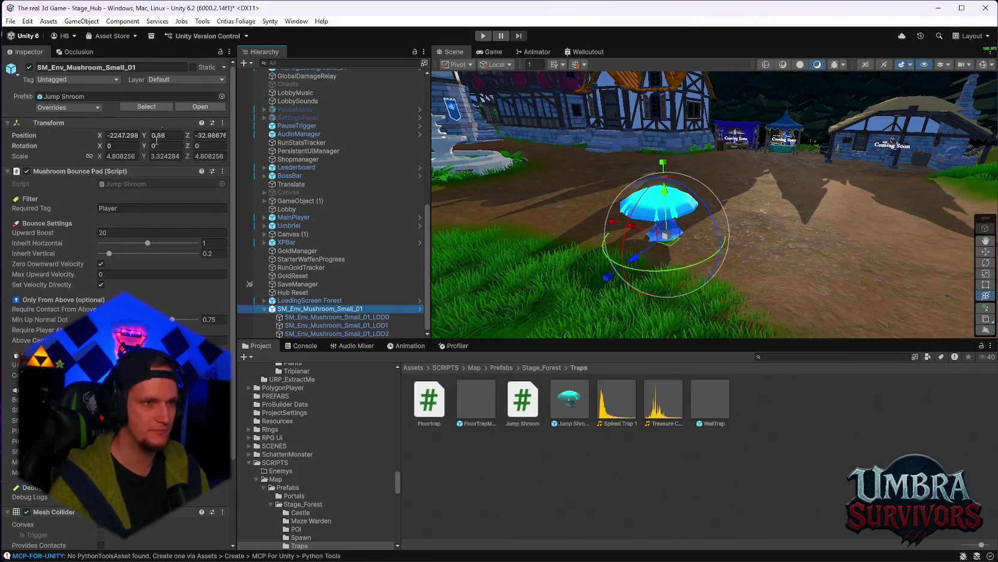
Set the mushroom's Layer to Terrain, confirm the Change Layer prompt, and start Play mode.
left_click(183, 80)
left_click(180, 160)
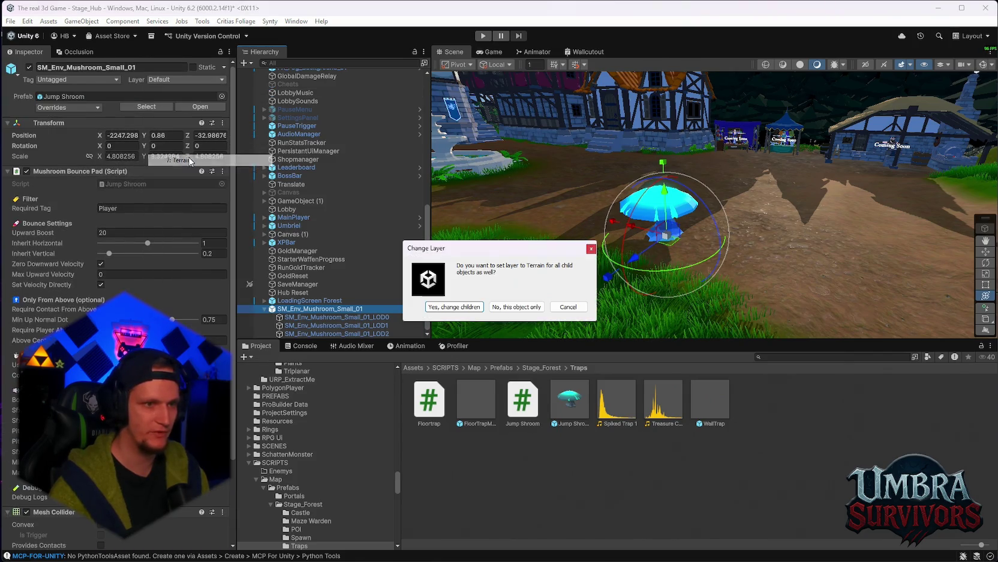
left_click(478, 307)
key("ctrl+p")
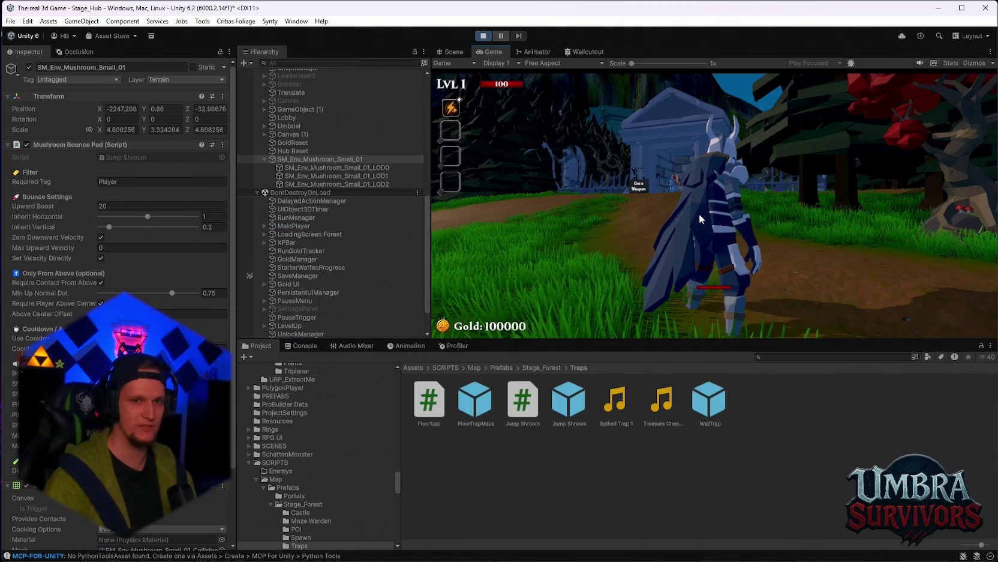
left_click(697, 206)
Playtest by running onto the glowing mushroom and bouncing, then pause the game.
key("w")
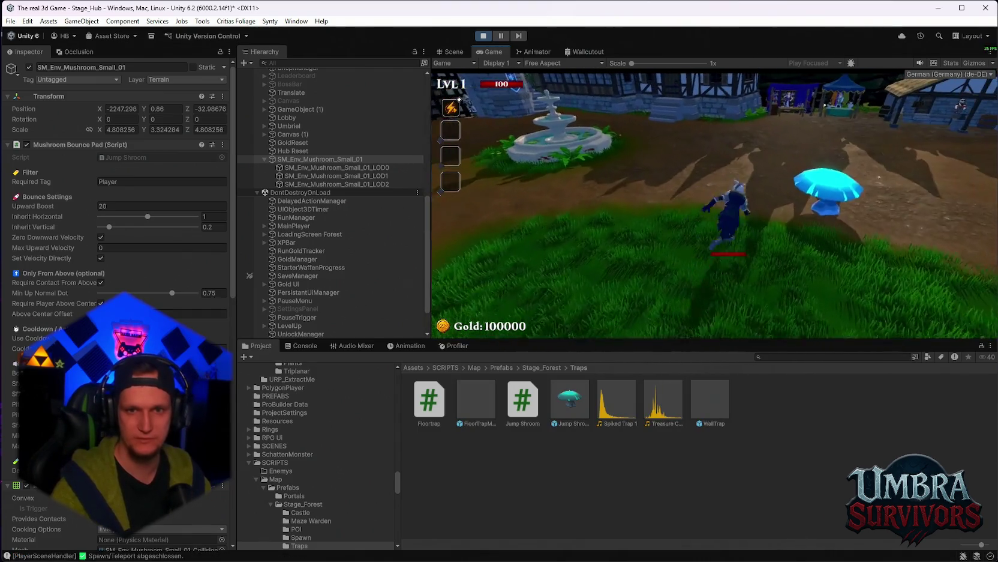
key("space")
key("w")
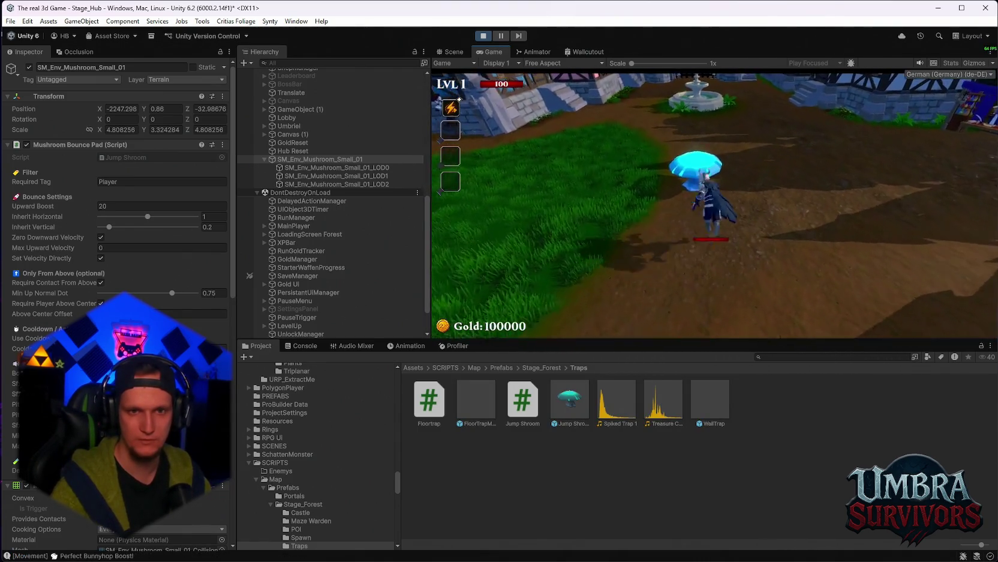
key("s")
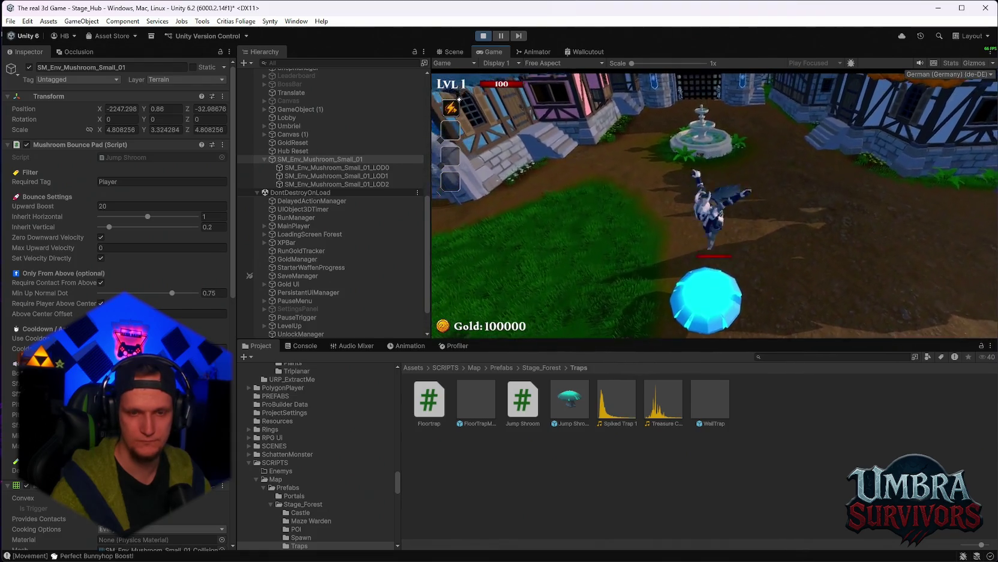
key("a")
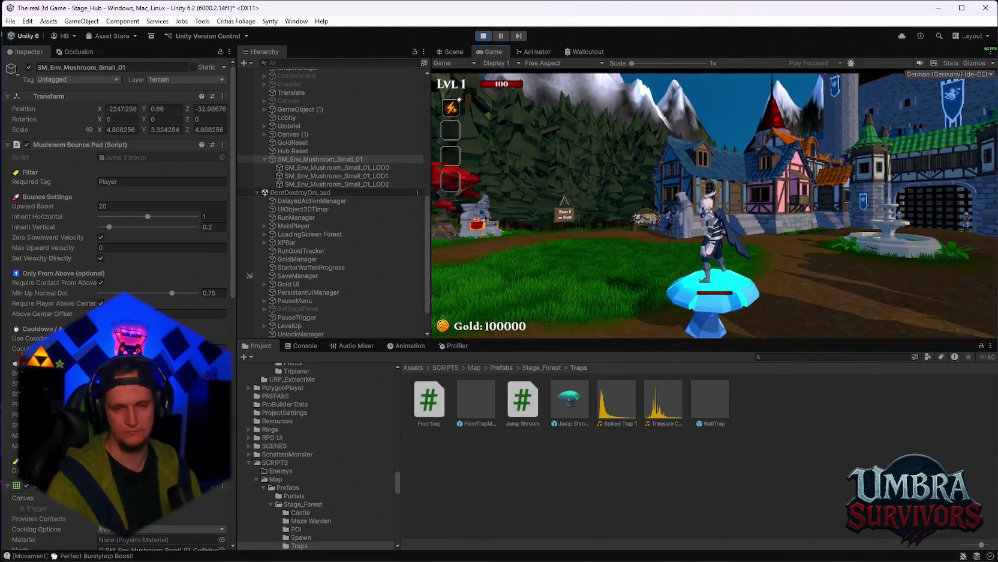
key("Escape")
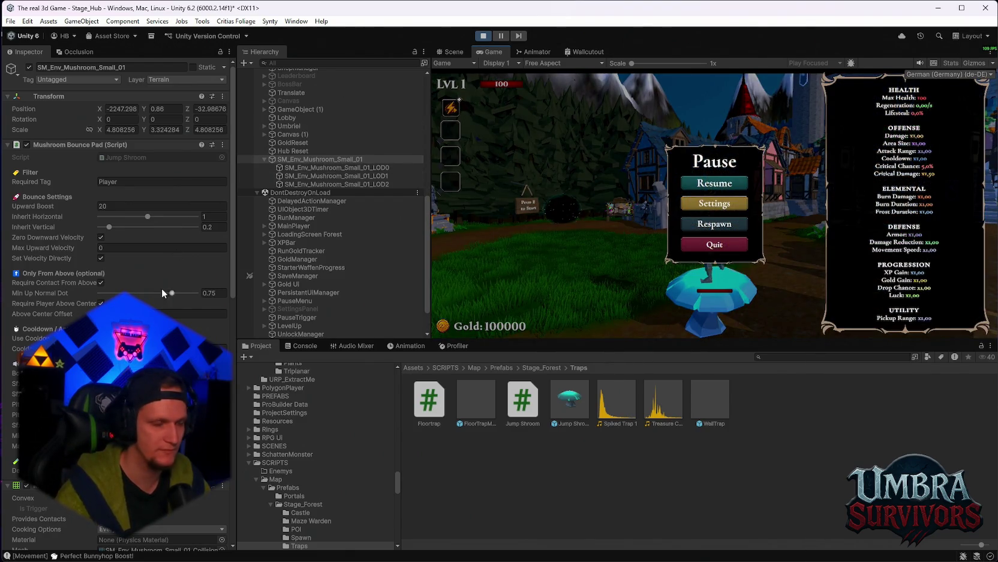
Raise Above Center Offset to 3.12 and turn off Require Contact From Above.
scroll(162, 291, "down", 3)
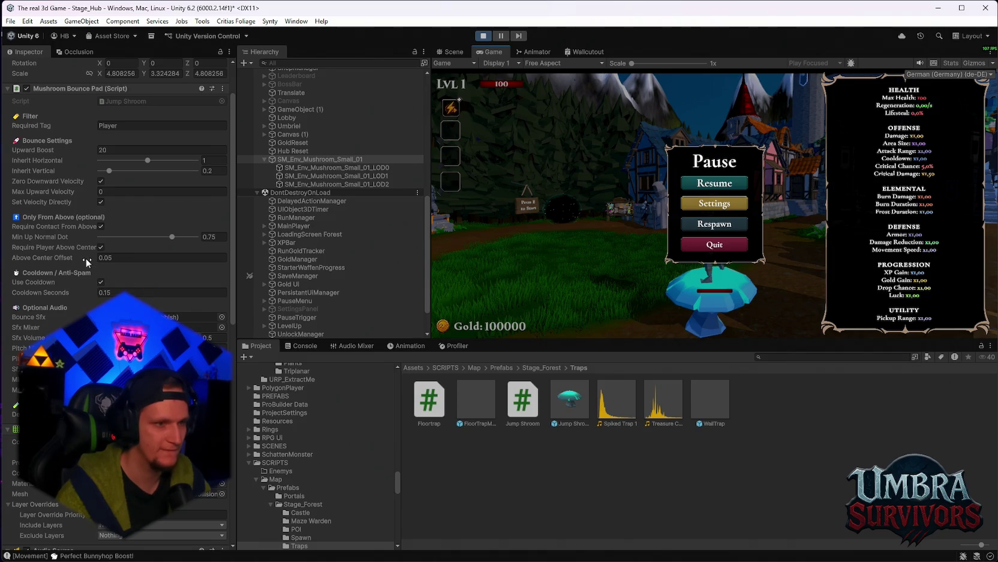
left_click_drag(86, 258, 127, 258)
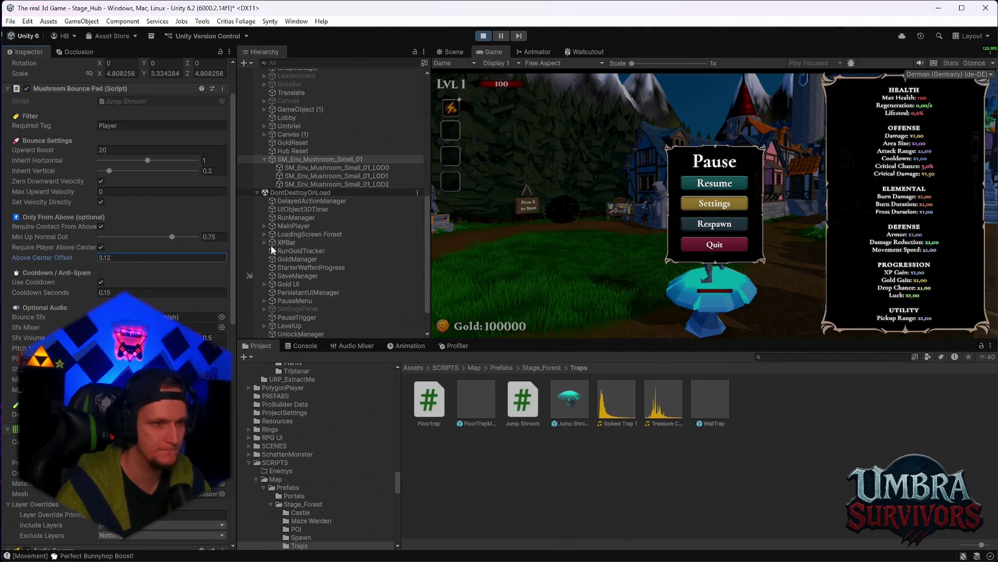
left_click(711, 187)
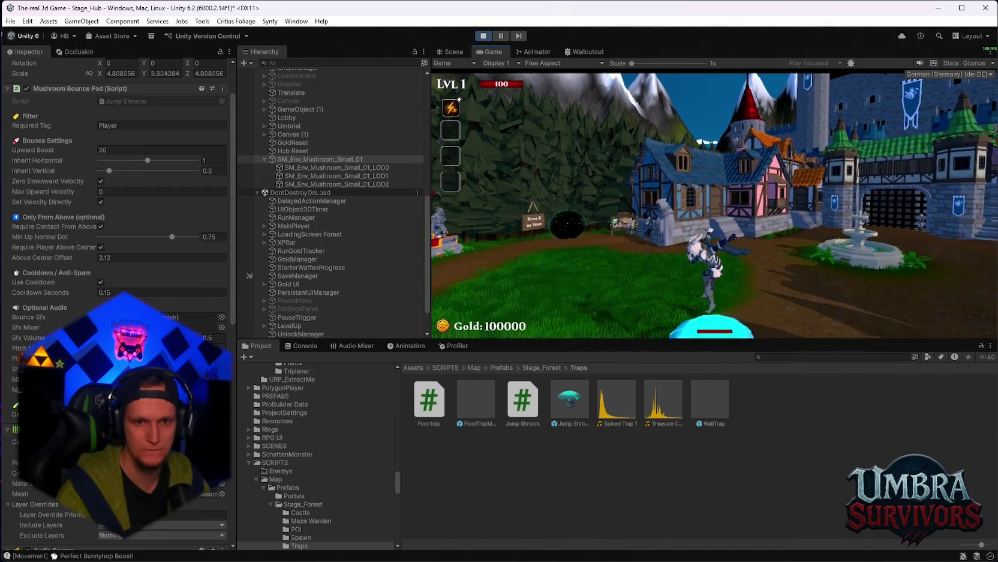
key("Escape")
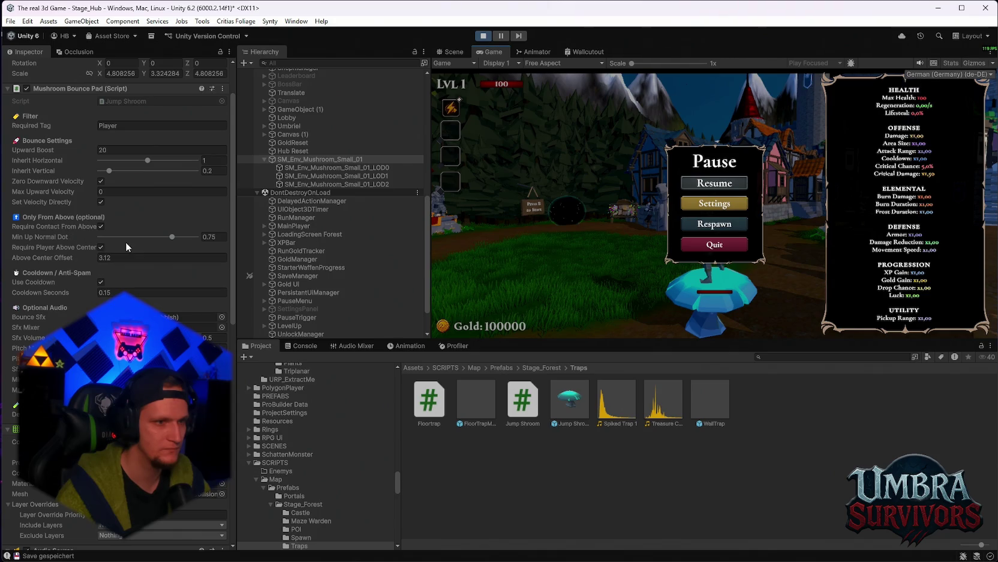
left_click(101, 227)
key("Escape")
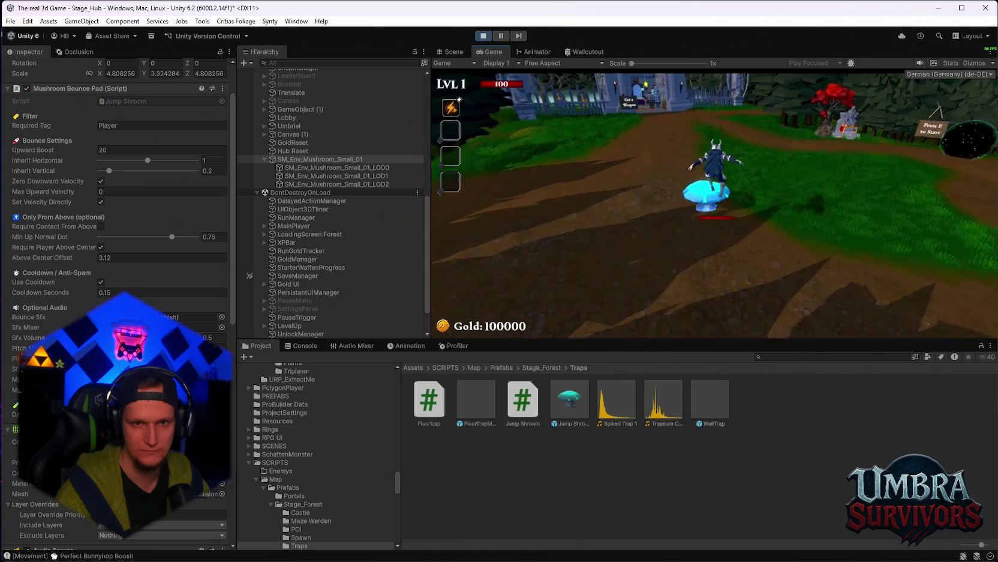
Bounce repeatedly on the mushroom to test the new settings, then pause.
key("w")
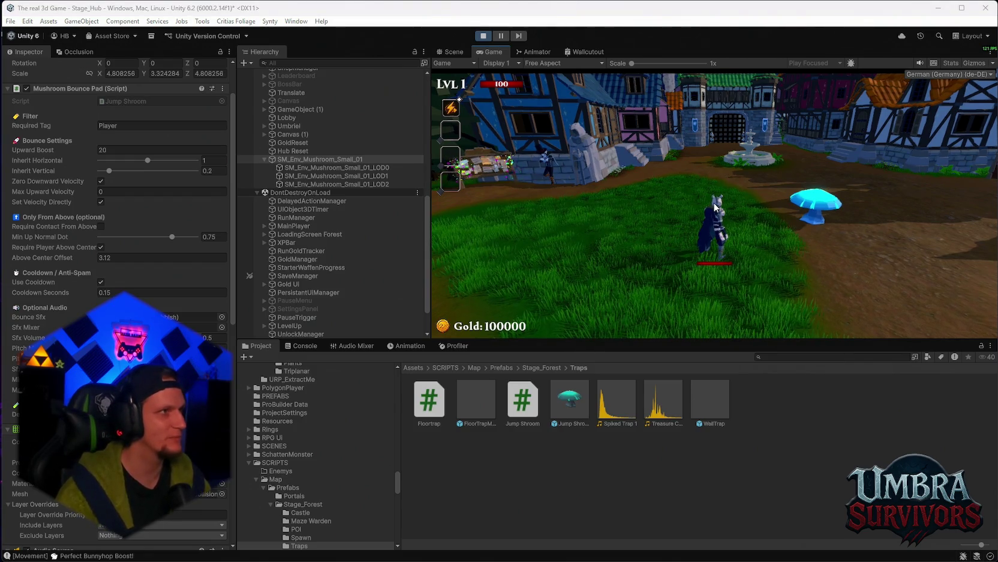
key("Escape")
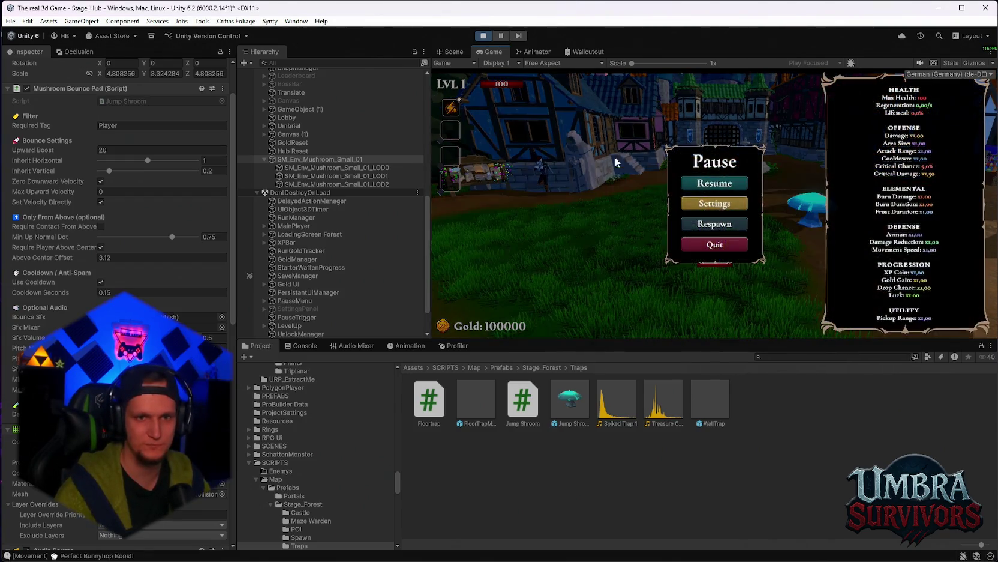
left_click(717, 188)
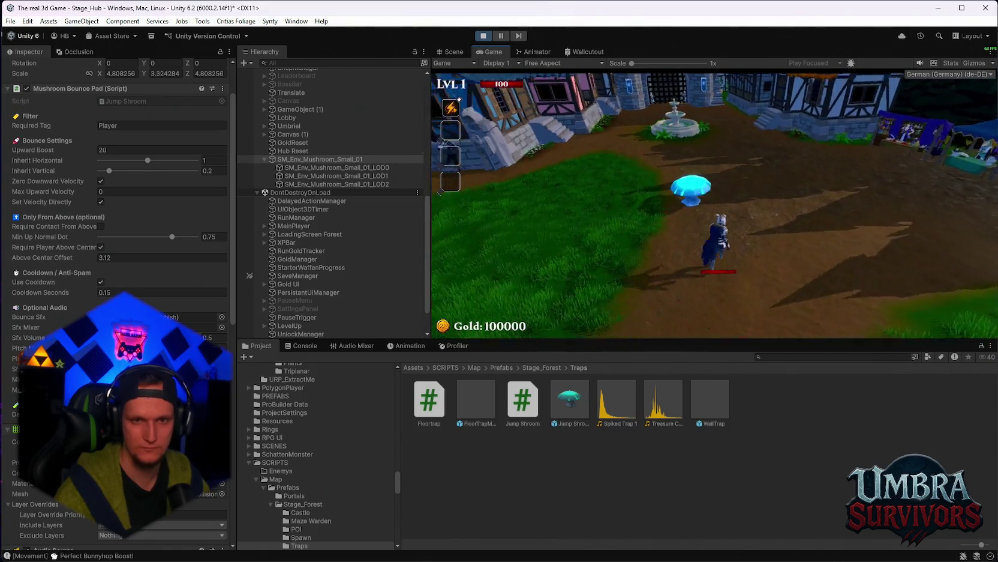
key("w")
key("space")
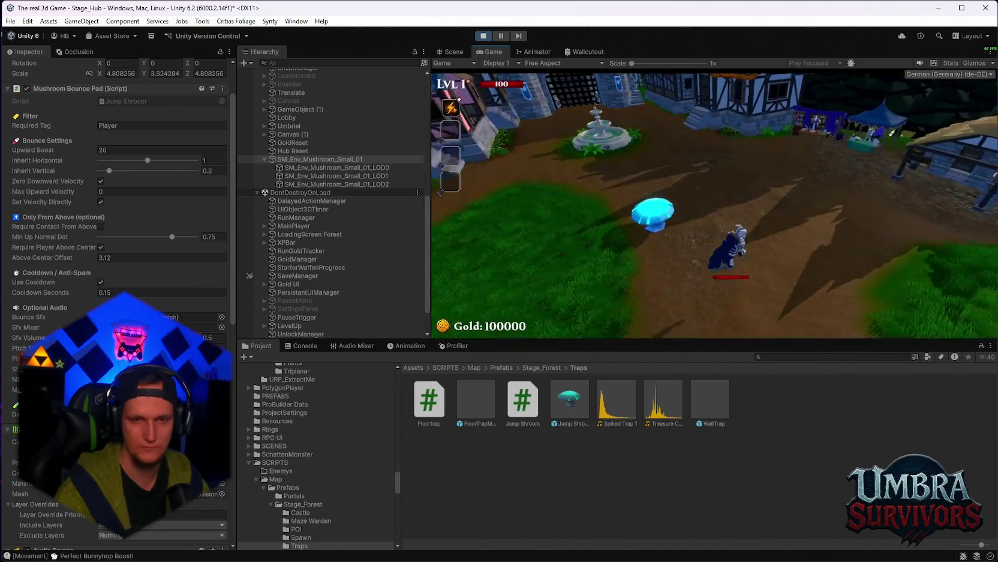
key("w")
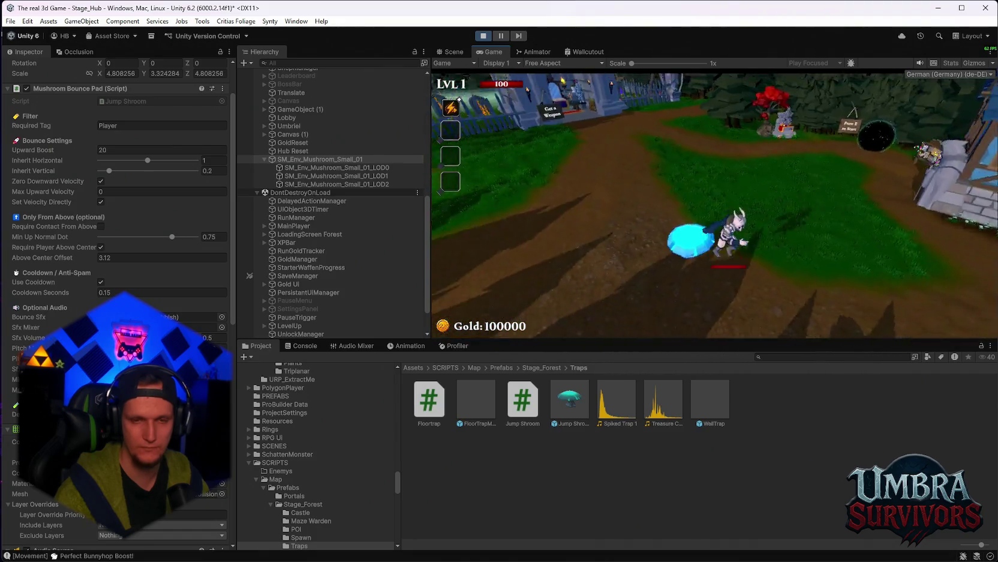
key("w")
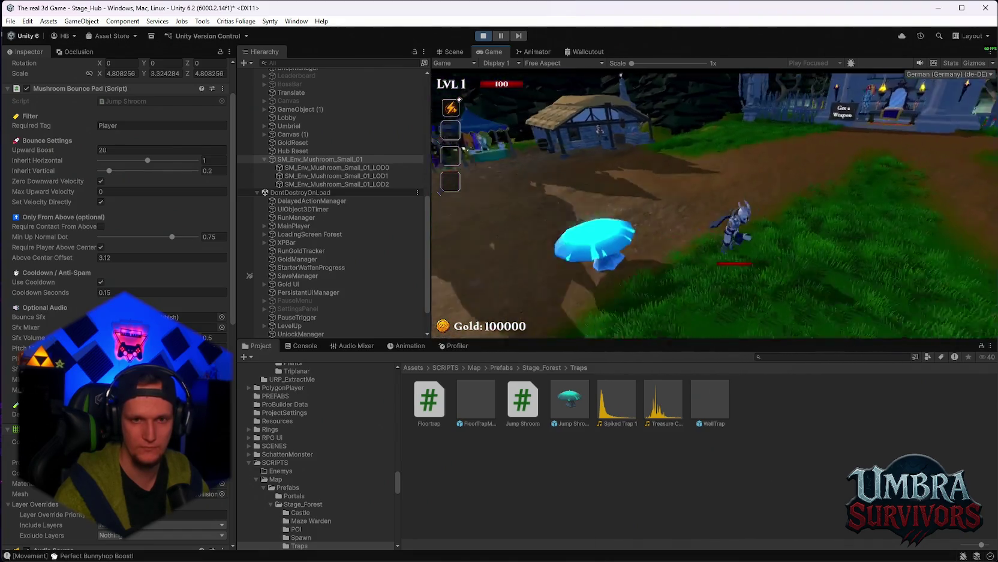
key("w")
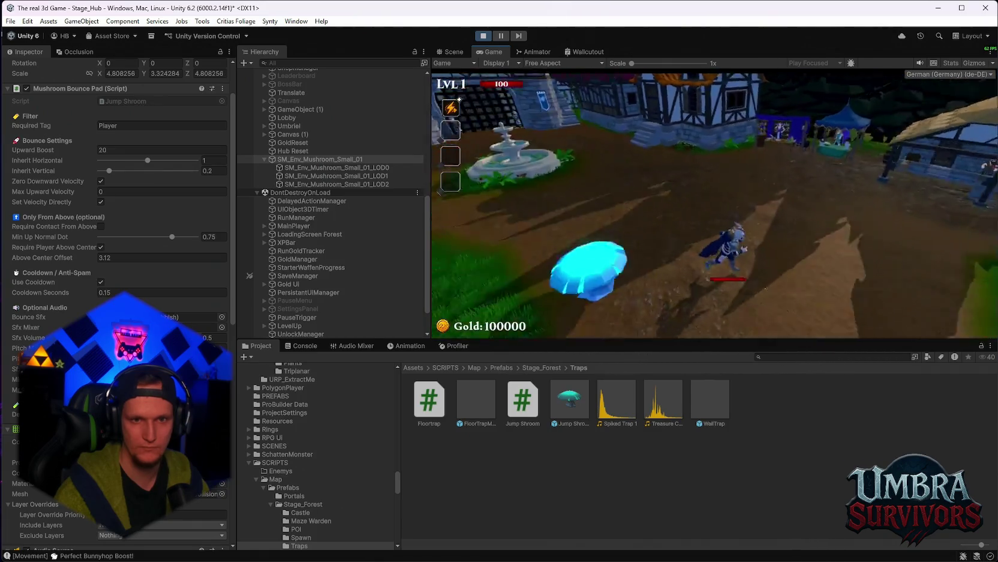
key("w")
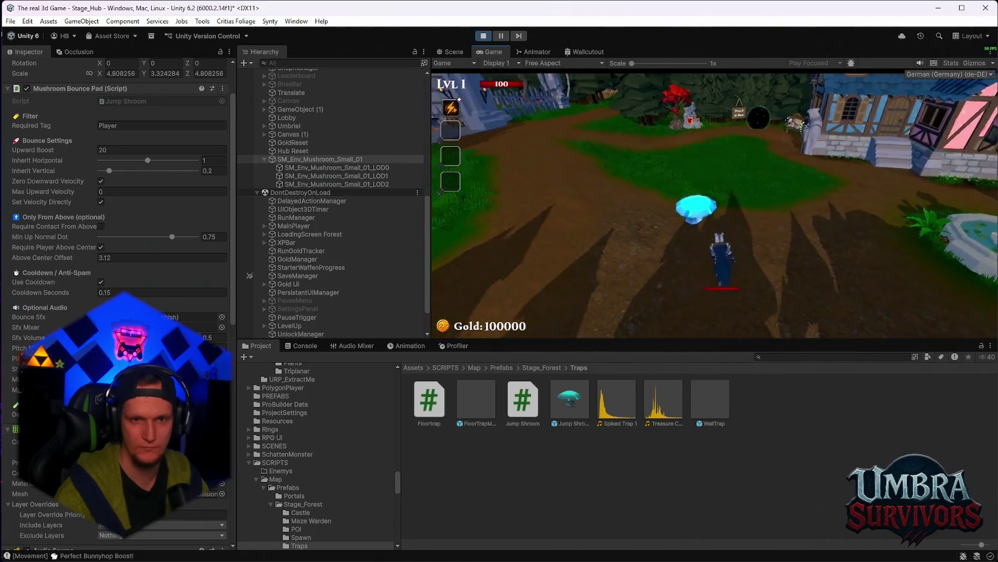
key("w")
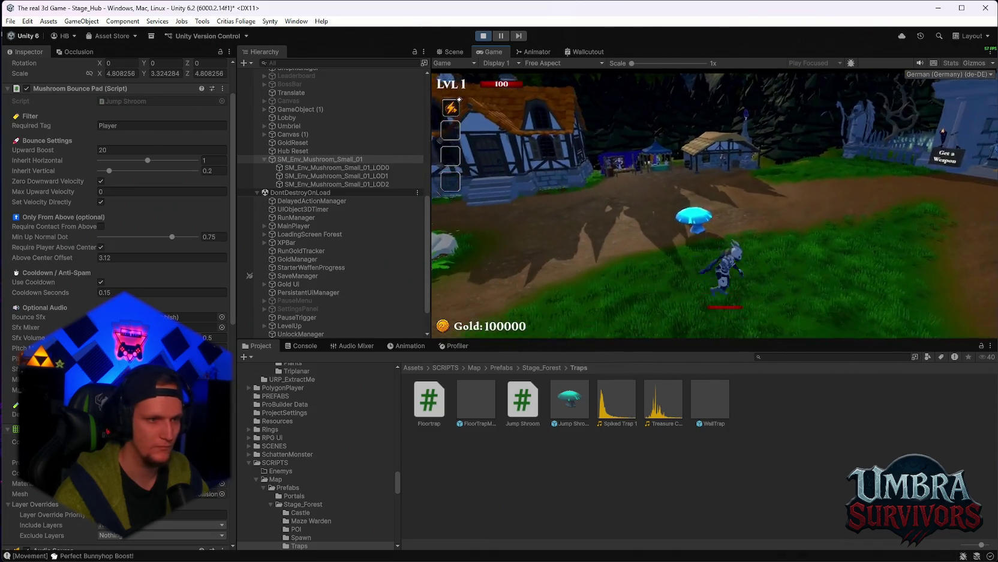
key("Escape")
Set Upward Boost to 50, maximize the game view, and jump with the stronger bounce.
left_click(130, 150)
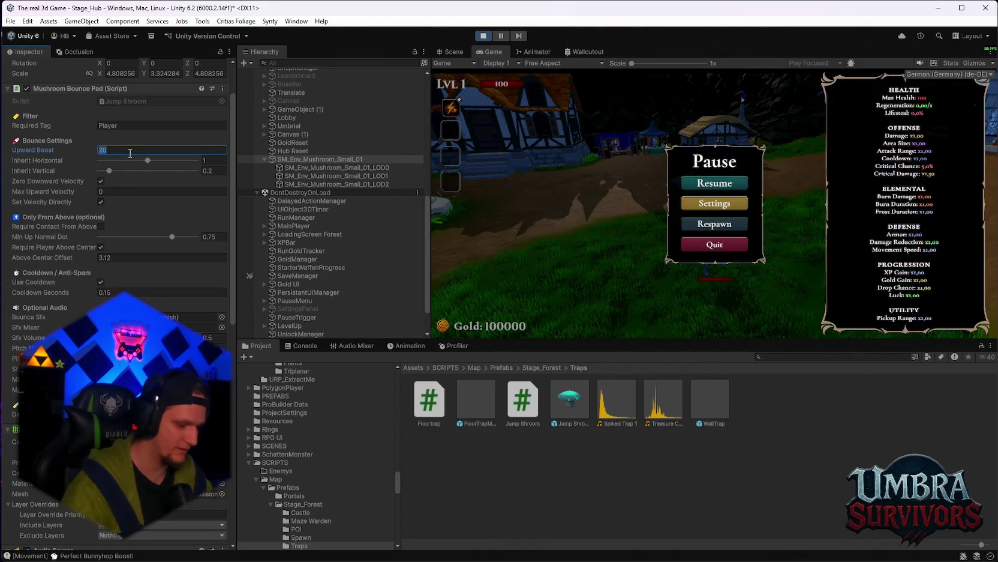
type("50")
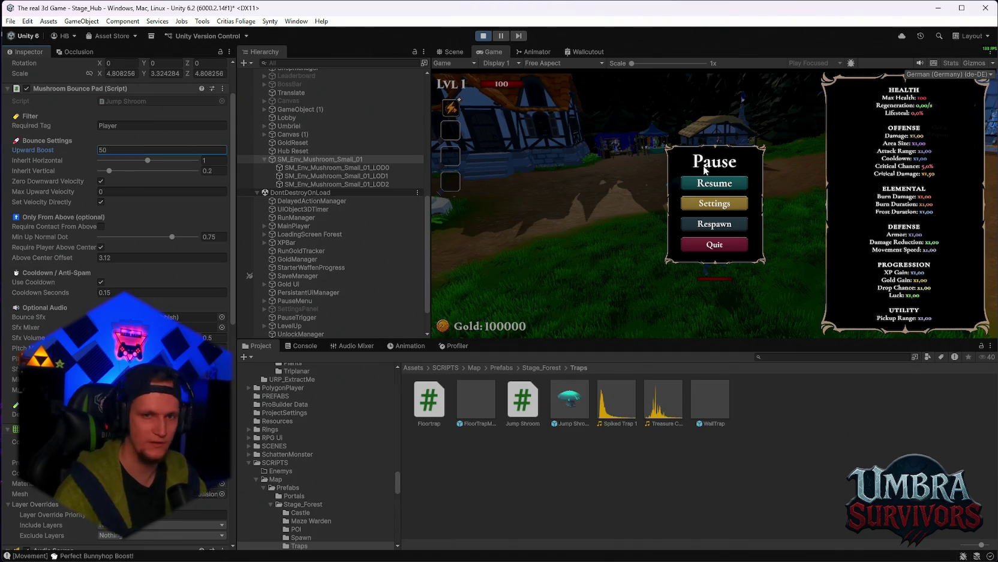
left_click(699, 191)
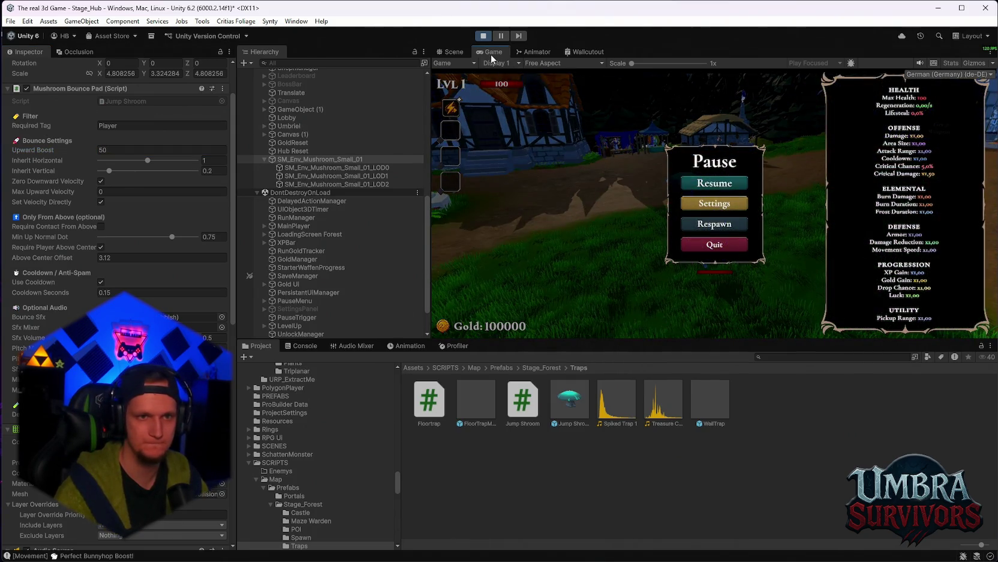
double_click(491, 53)
left_click(519, 275)
key("space")
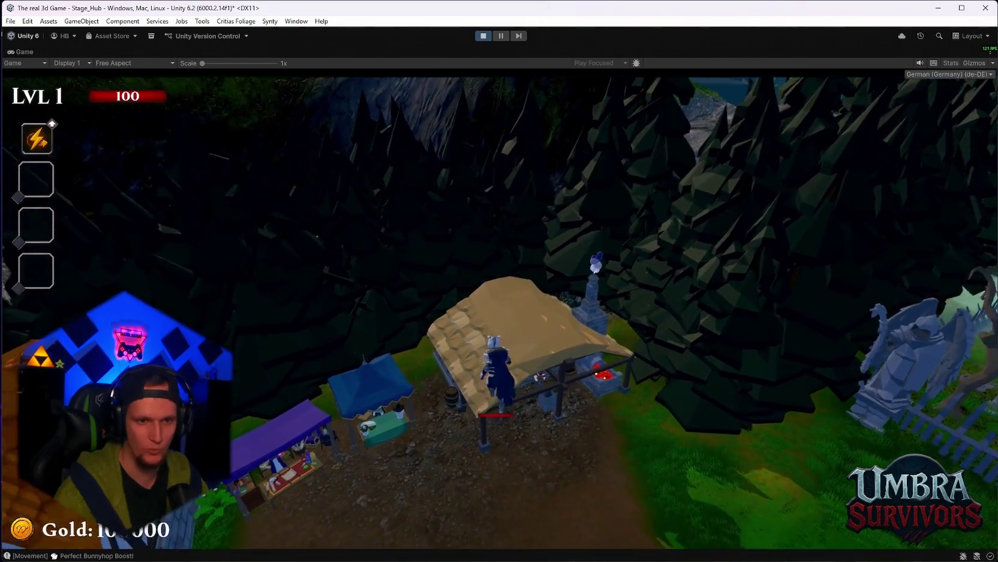
Run across the hut and blue house roofs, bouncing off the mushroom through the village.
key("shift")
key("w")
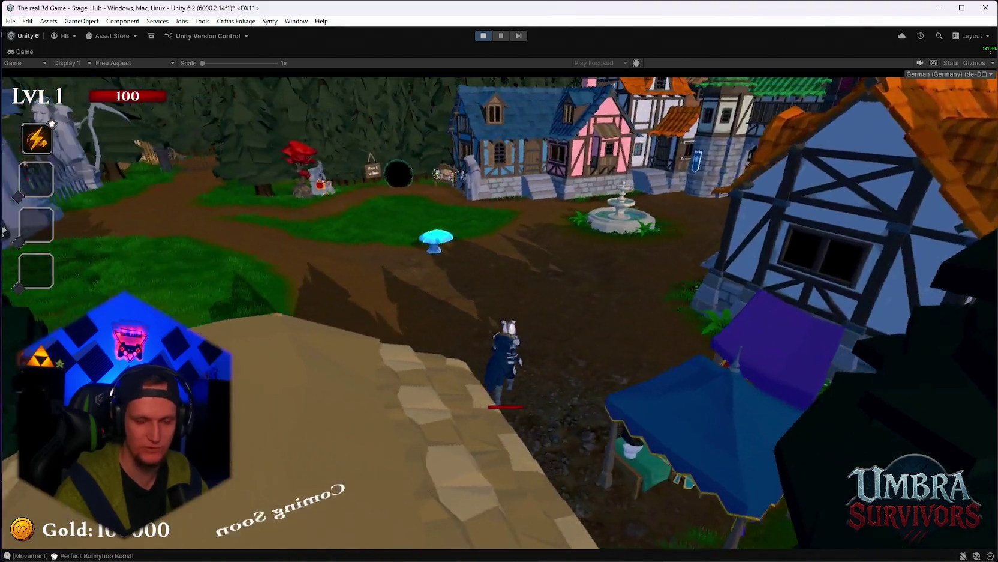
key("w")
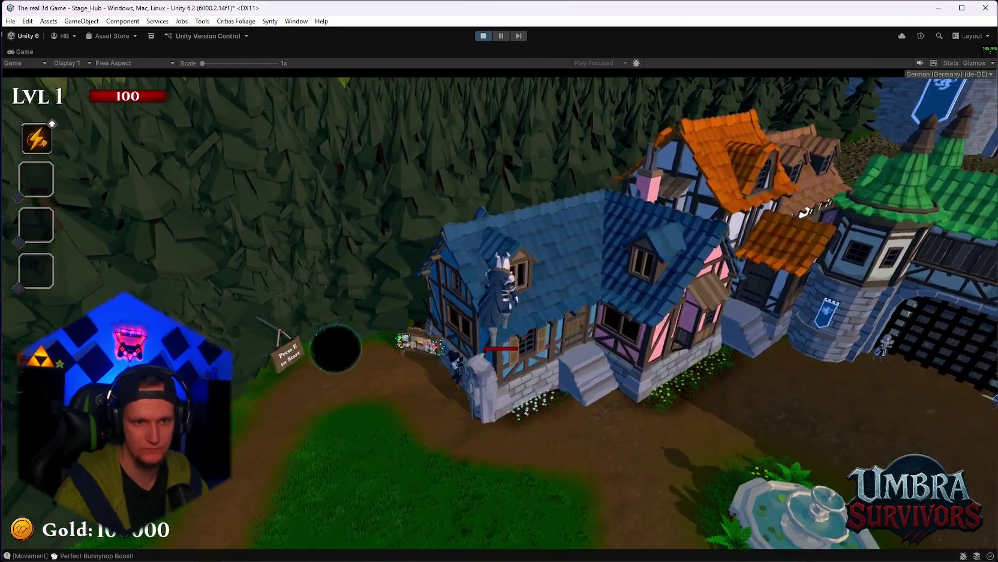
key("shift")
key("w")
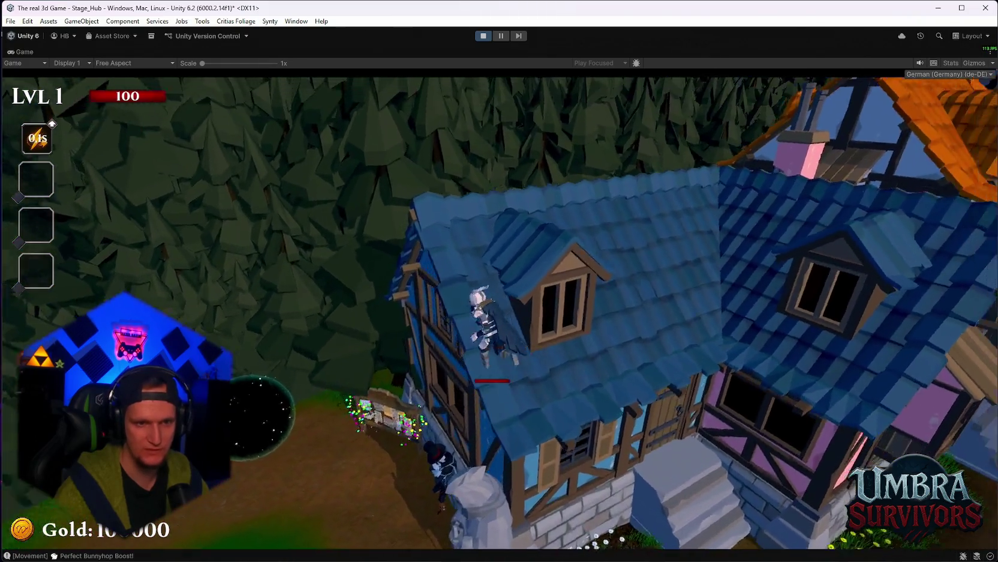
key("w")
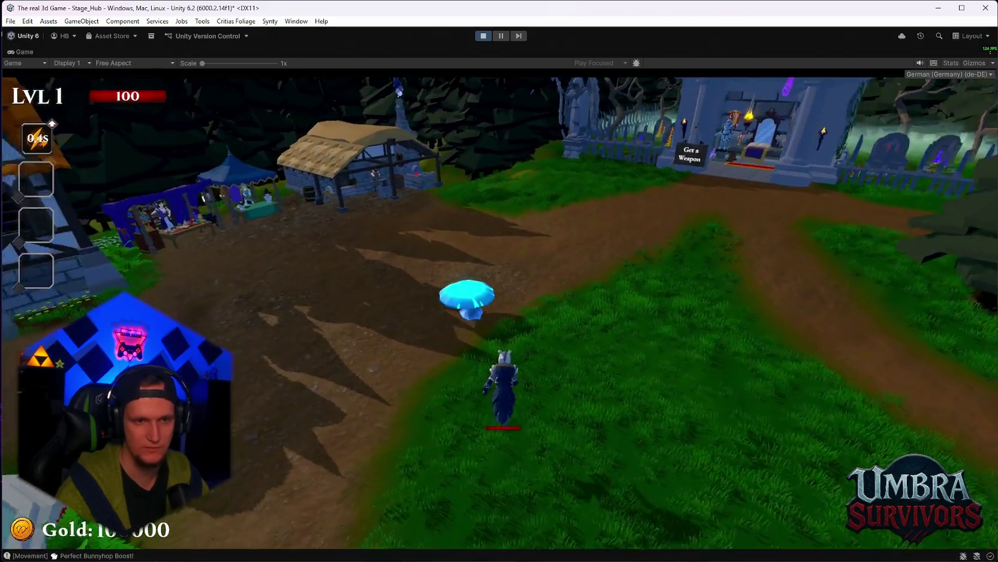
Launch high off the mushroom several more times, then pause and exit Play mode.
key("w")
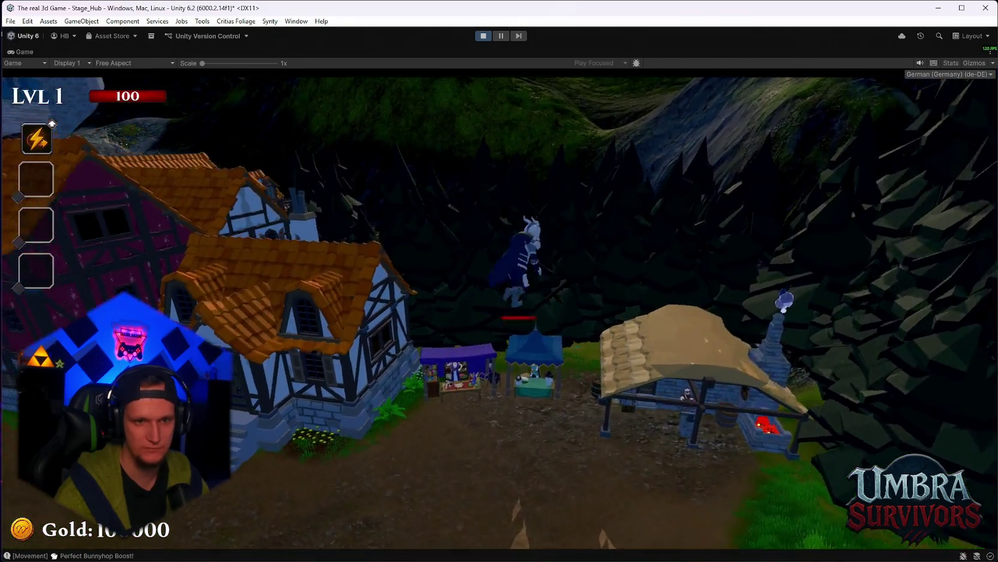
key("w")
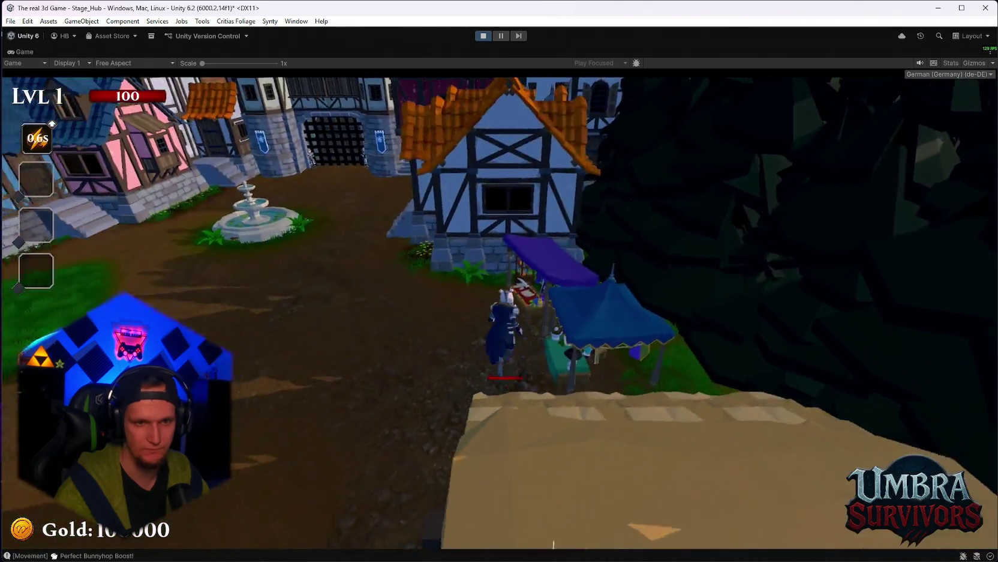
key("w")
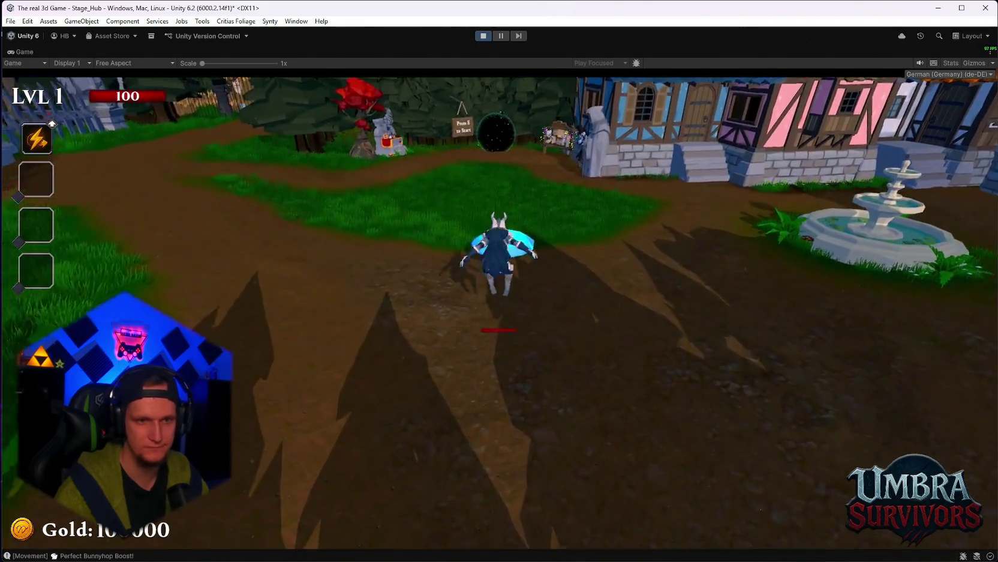
key("w")
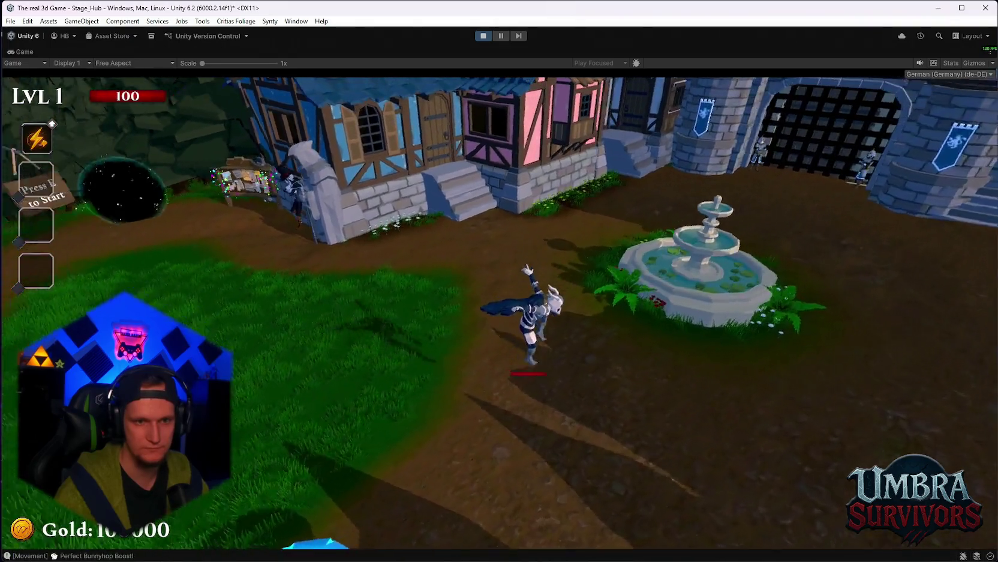
key("space")
key("w")
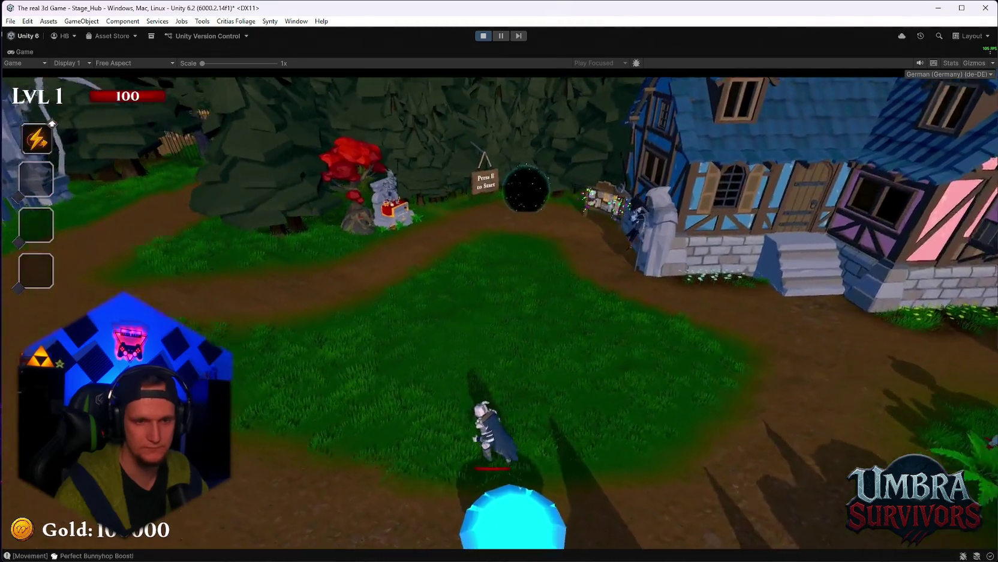
key("Escape")
left_click(490, 36)
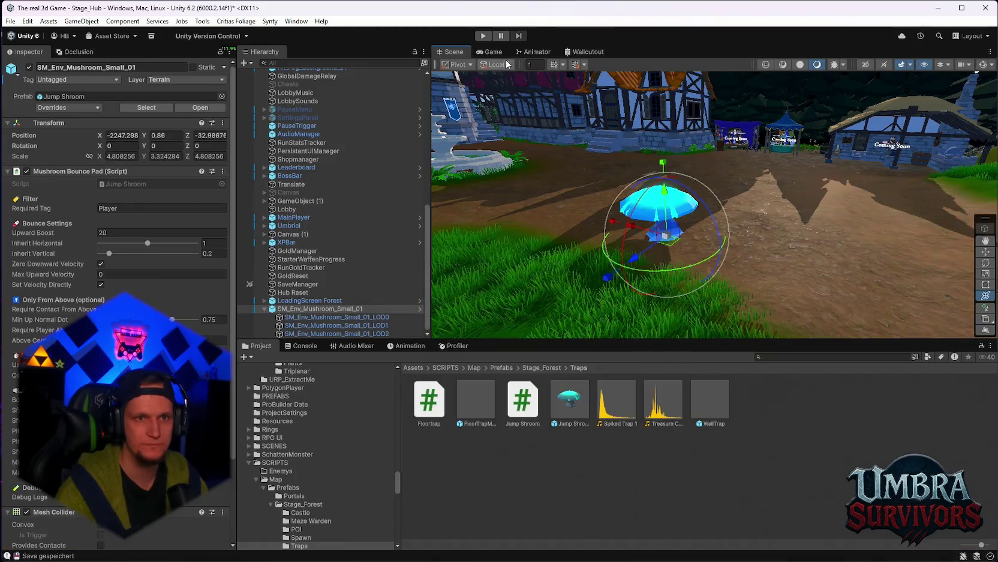
Duplicate Jump_Down_A_Loop in the Animator and place Jump_Down_A_Loop 0 at the graph's top.
left_click(534, 51)
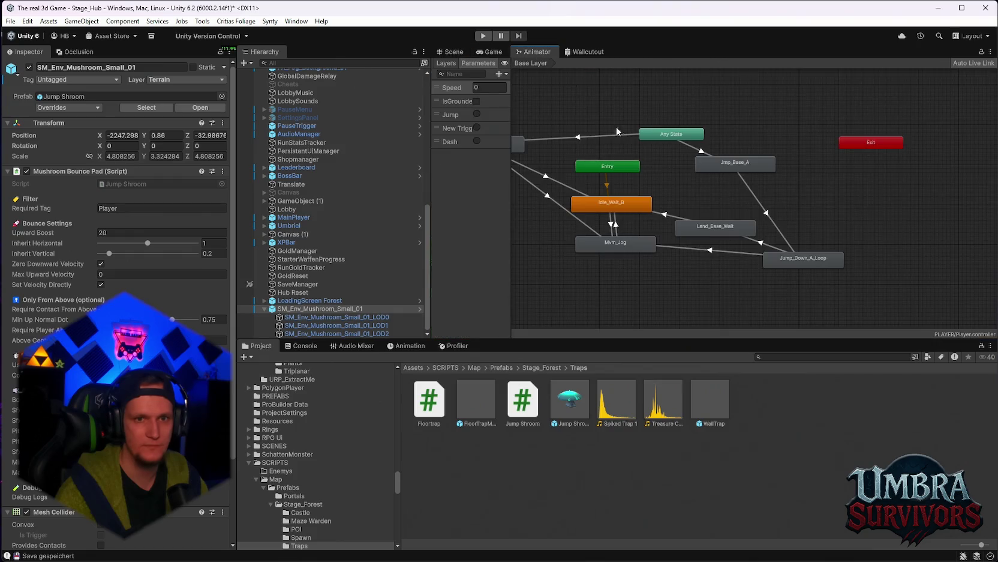
left_click(887, 268)
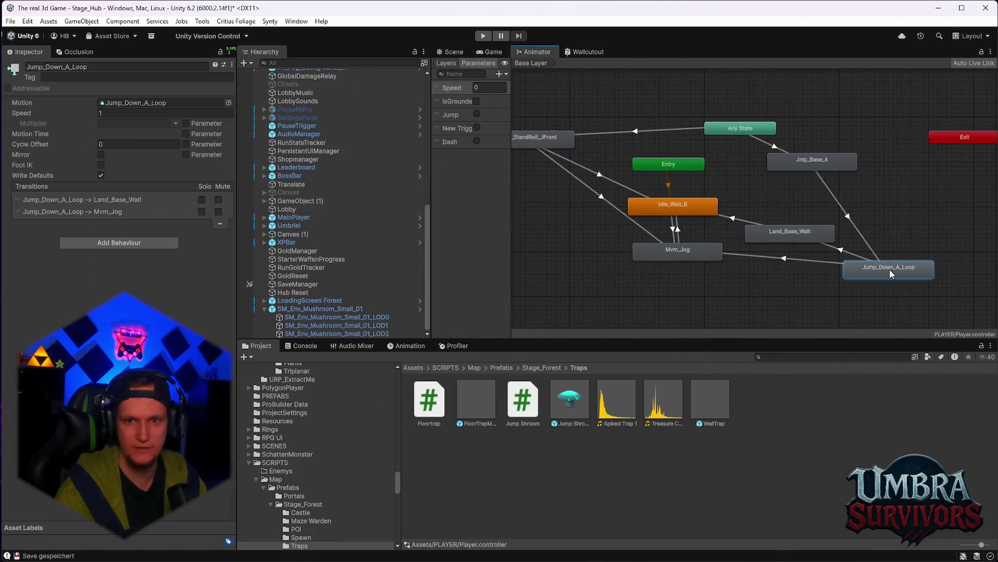
scroll(886, 268, "down", 3)
key("ctrl+d")
mouse_move(926, 294)
left_mouse_down()
mouse_move(614, 235)
mouse_move(719, 90)
left_mouse_up()
scroll(665, 242, "up", 2)
mouse_move(621, 237)
left_mouse_down()
mouse_move(734, 87)
mouse_move(672, 91)
left_mouse_up()
Add transitions from Any State into Jump_Down_A_Loop 0, and from it to Idle_Wait_B and Mvm_Jog.
left_click(834, 149)
right_click(833, 151)
left_click(834, 156)
left_click(717, 84)
right_click(672, 91)
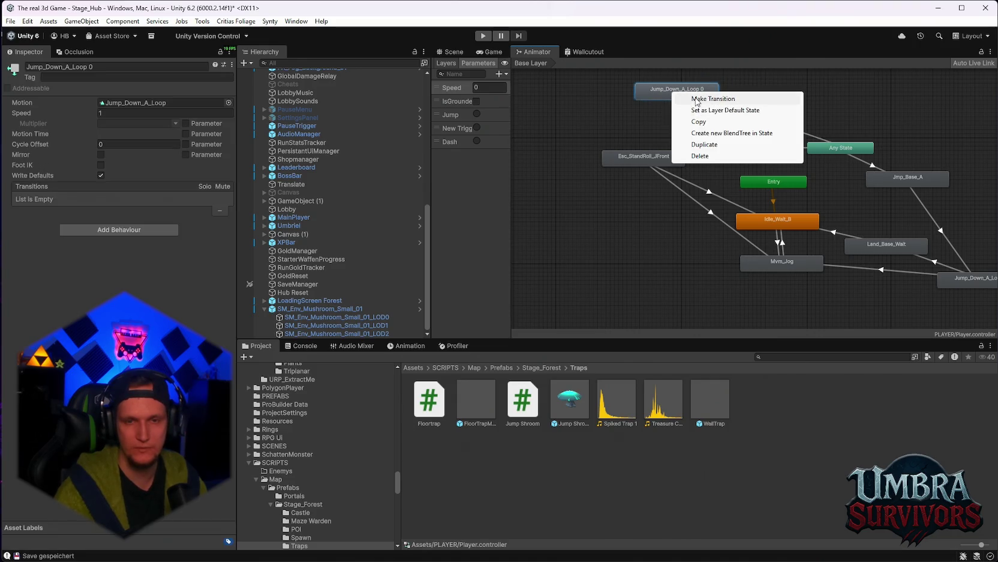
left_click(696, 98)
left_click(752, 220)
right_click(684, 99)
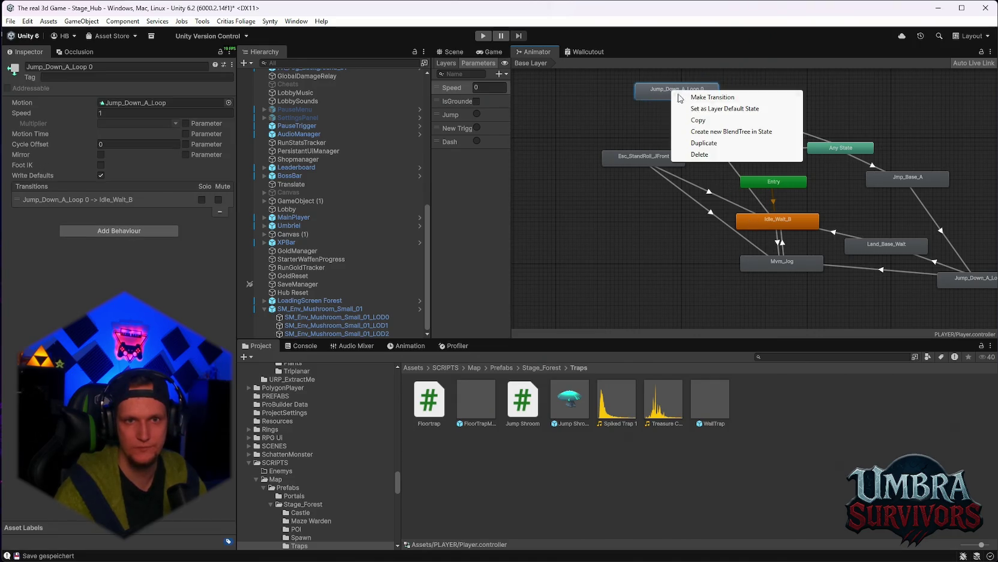
left_click(695, 97)
left_click(764, 262)
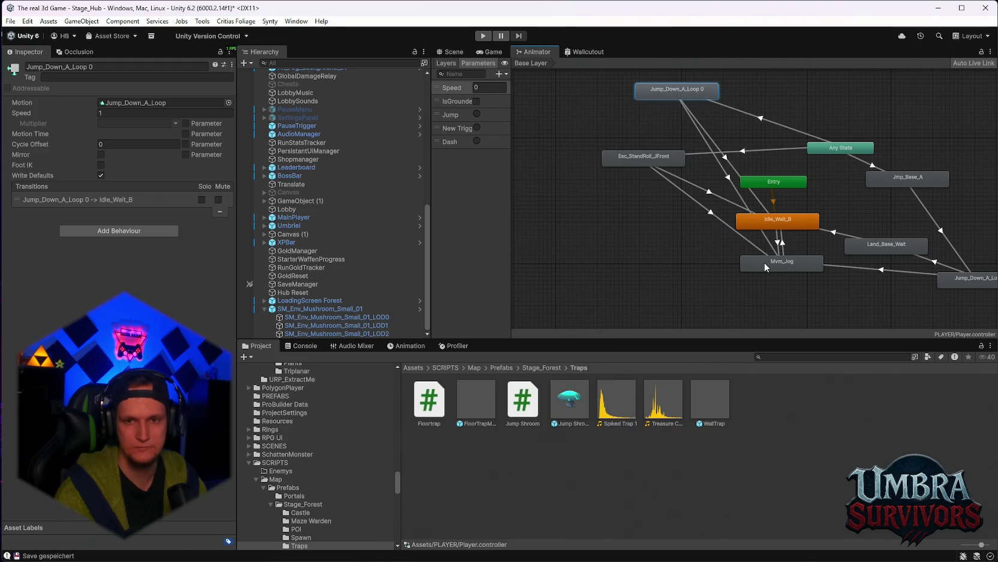
Set the Any State → Jump_Down_A_Loop 0 transition's condition to IsGrounded.
scroll(764, 262, "up", 3)
scroll(840, 296, "down", 1)
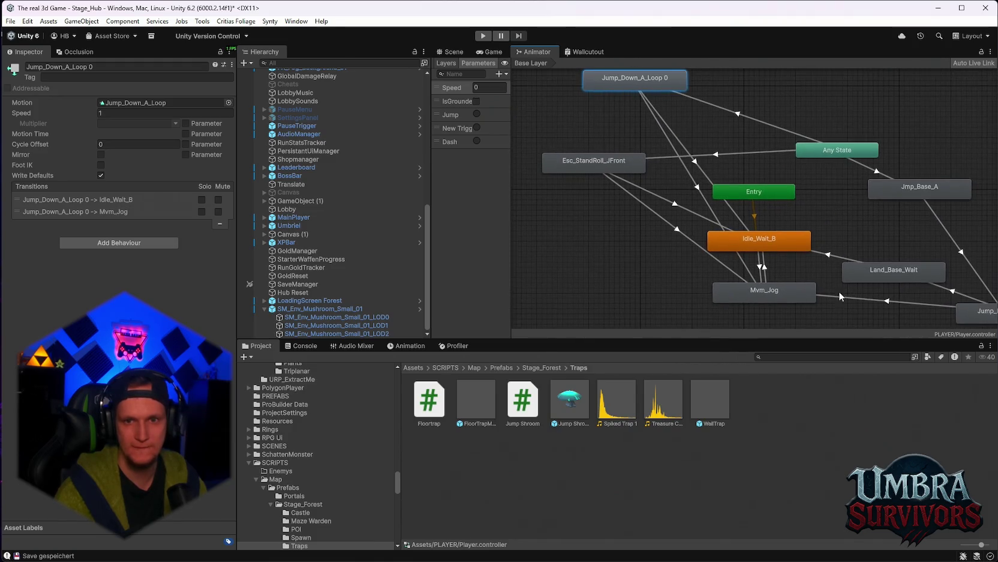
left_click(868, 303)
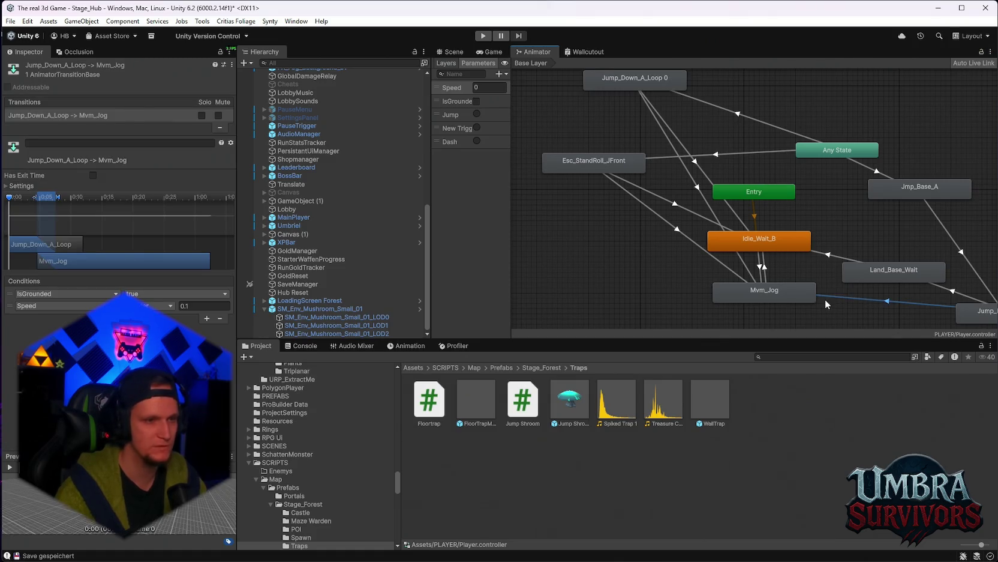
left_click(766, 122)
left_click(90, 312)
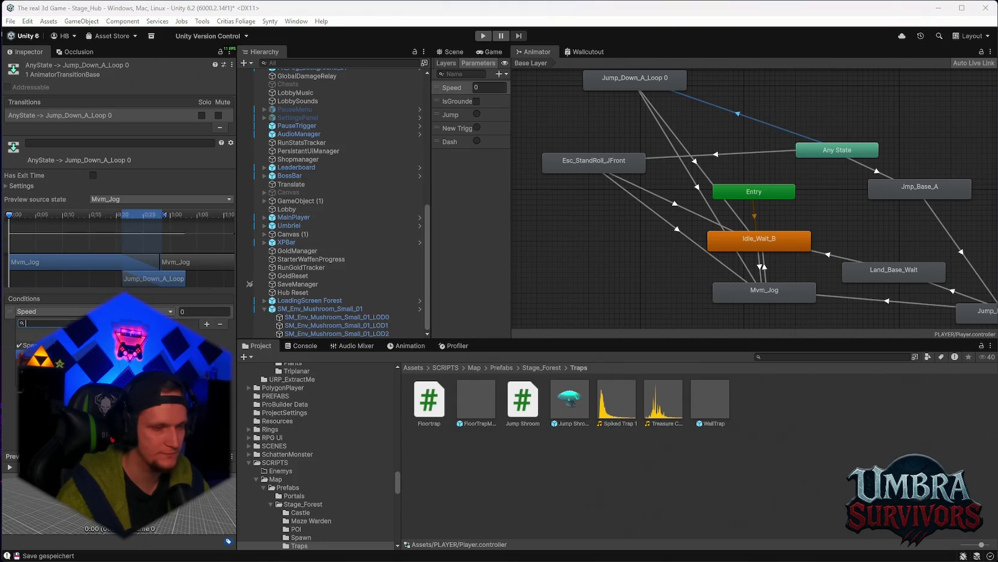
left_click(48, 357)
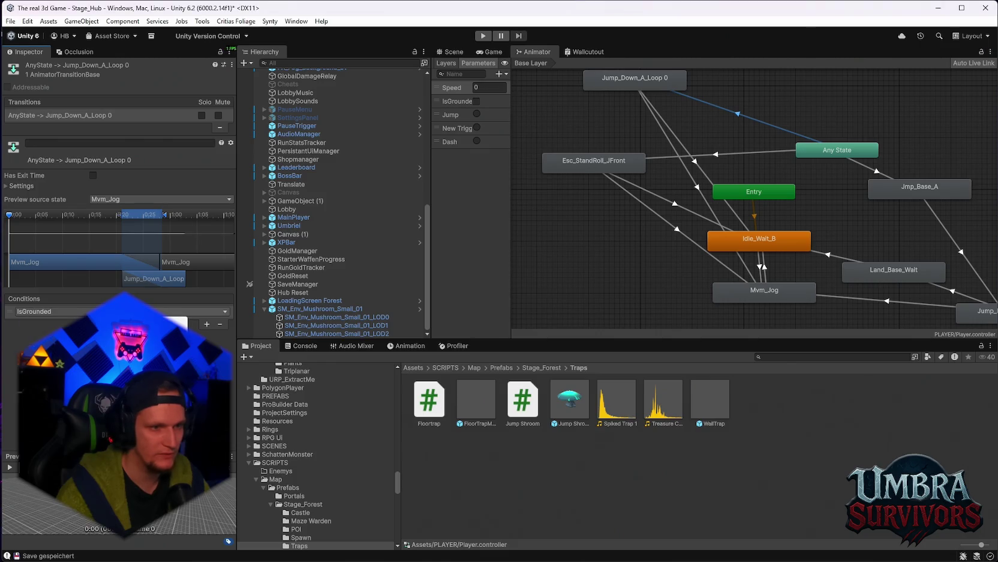
Add a Speed Greater 0 condition to the Jump_Down_A_Loop 0 → Idle_Wait_B transition.
left_click(673, 125)
left_click(667, 126)
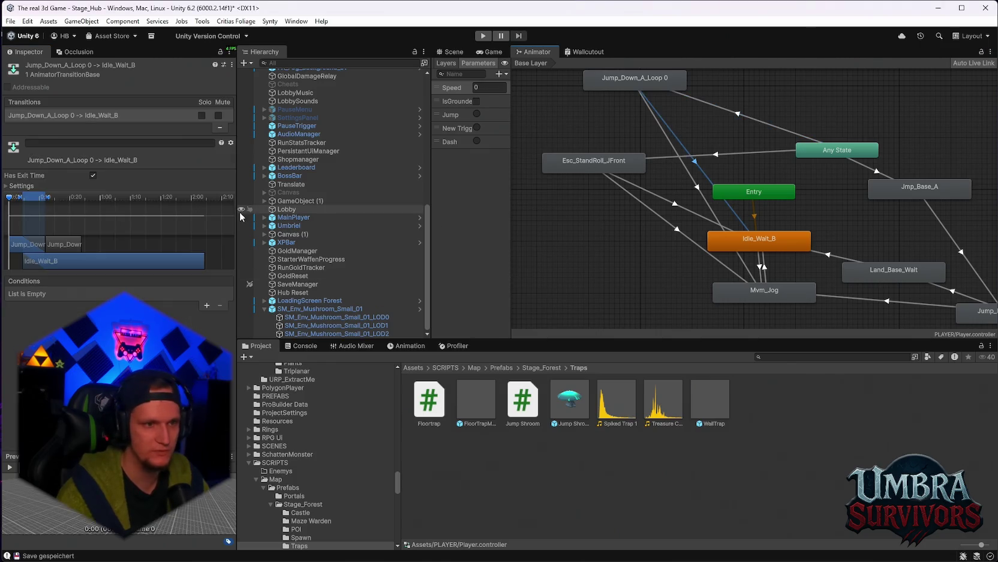
left_click(205, 307)
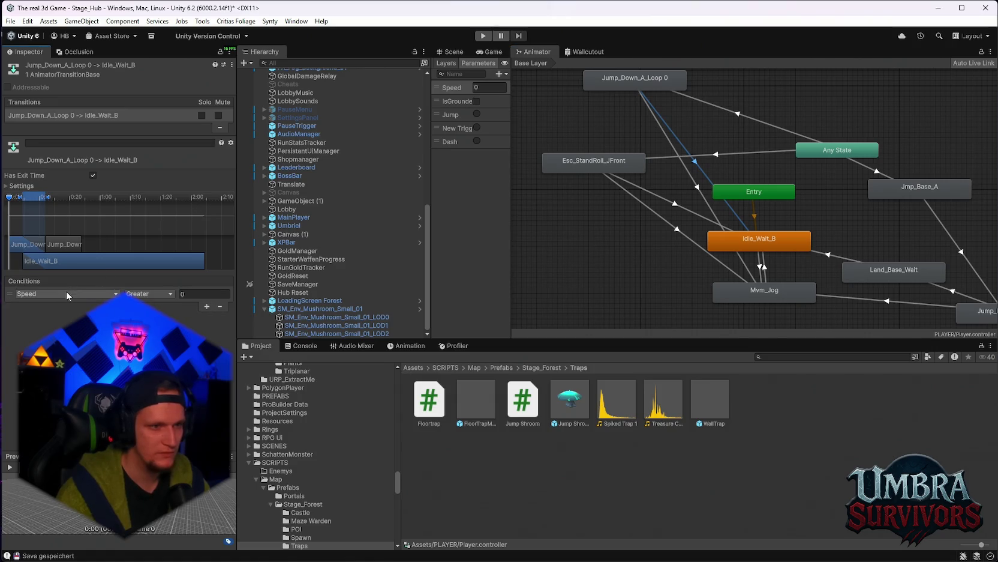
Set the Idle_Wait_B transition's Speed threshold to 0.1 and add an IsGrounded condition.
left_click(150, 294)
left_click(156, 312)
left_click(192, 294)
type("0.1")
left_click(207, 306)
left_click(66, 306)
left_click(60, 318)
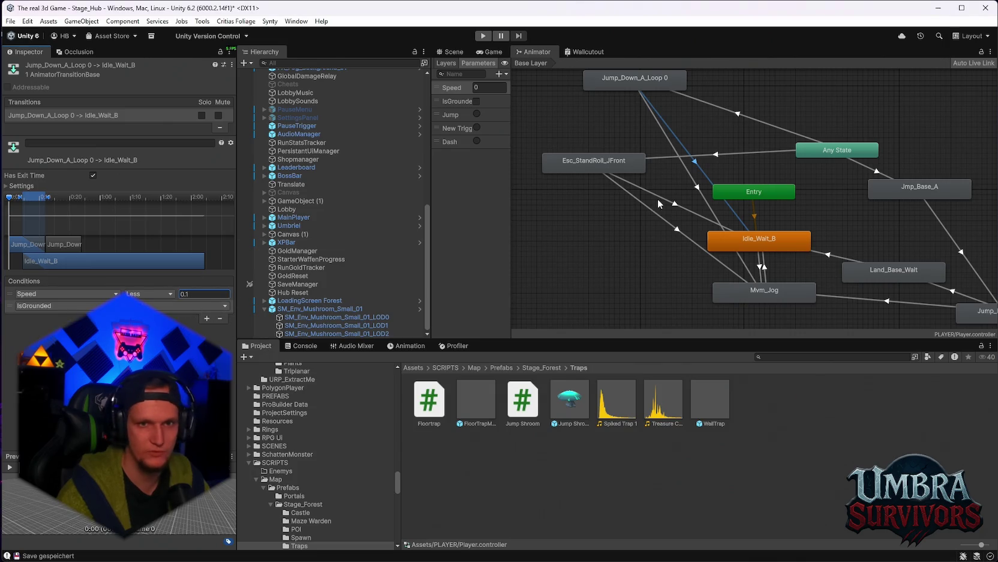
Give the Jump_Down_A_Loop 0 → Mvm_Jog transition Speed Greater 0.1 and IsGrounded conditions.
scroll(666, 205, "up", 1)
left_click(663, 177)
scroll(663, 177, "down", 3)
scroll(697, 180, "up", 2)
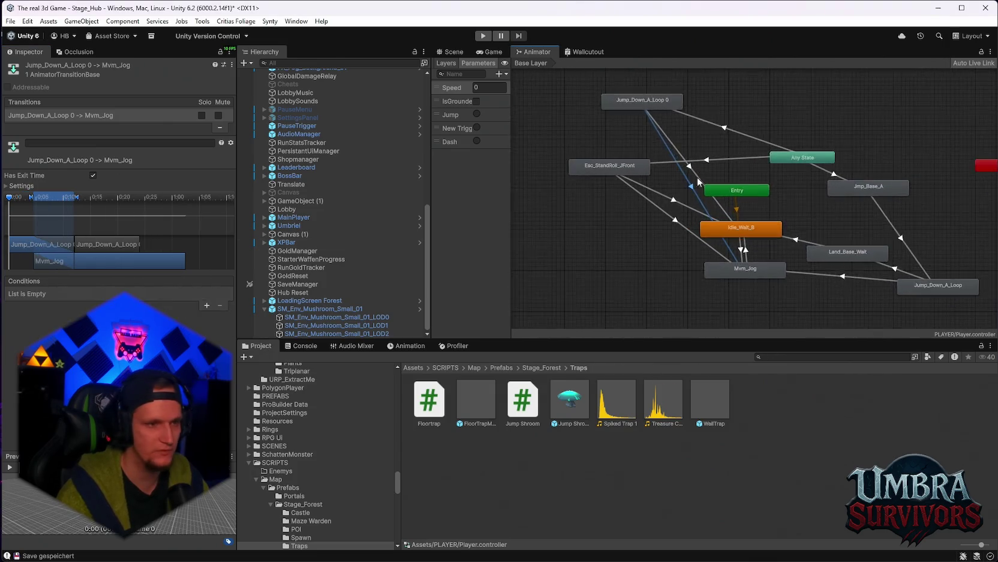
scroll(697, 180, "up", 2)
left_click(206, 306)
left_click(75, 294)
left_click(198, 293)
type("0.1")
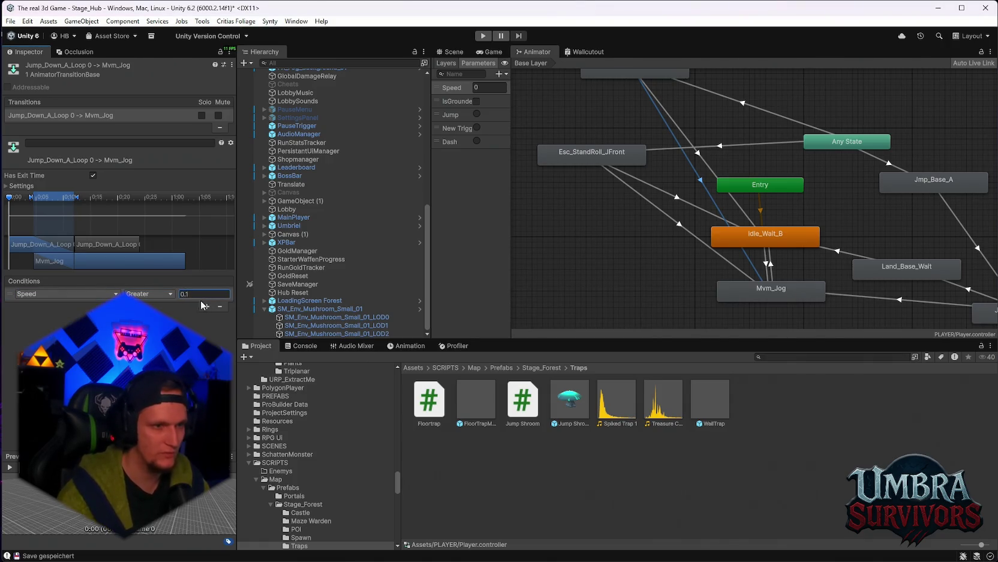
left_click(207, 305)
left_click(58, 306)
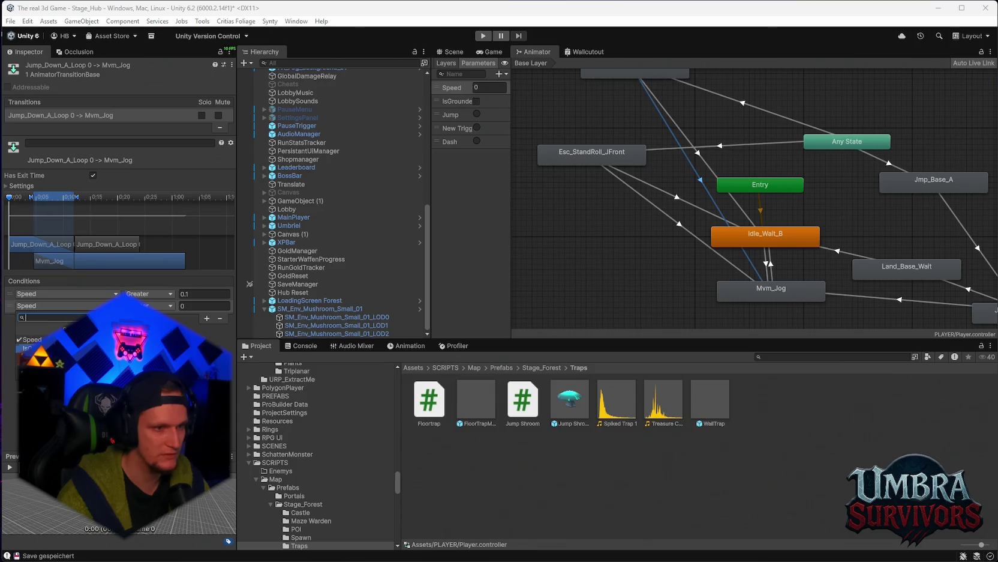
left_click(30, 347)
Turn off Has Exit Time on the Jump_Down_A_Loop 0 → Mvm_Jog transition.
scroll(678, 210, "down", 3)
scroll(686, 215, "up", 3)
scroll(673, 174, "up", 1)
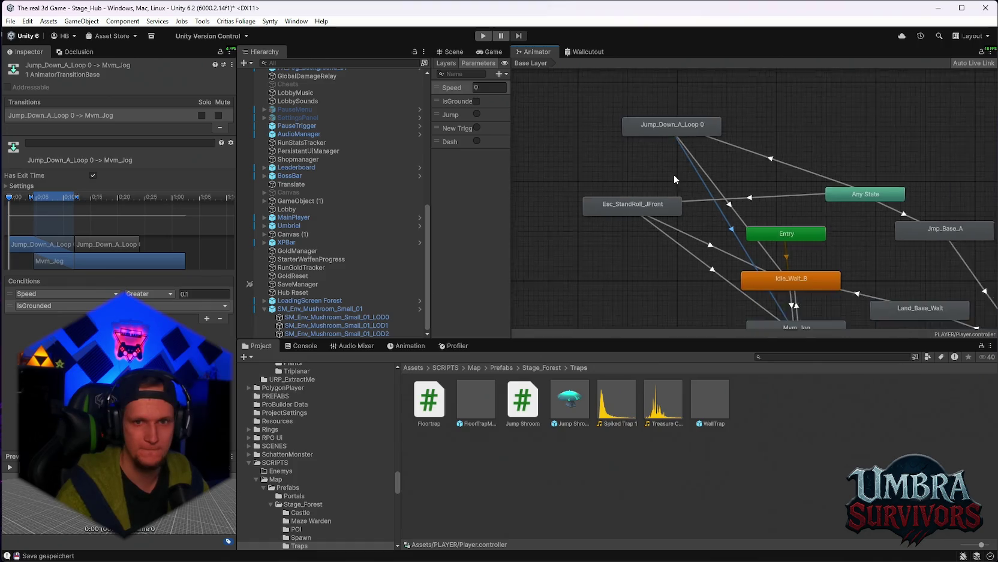
left_click(774, 260)
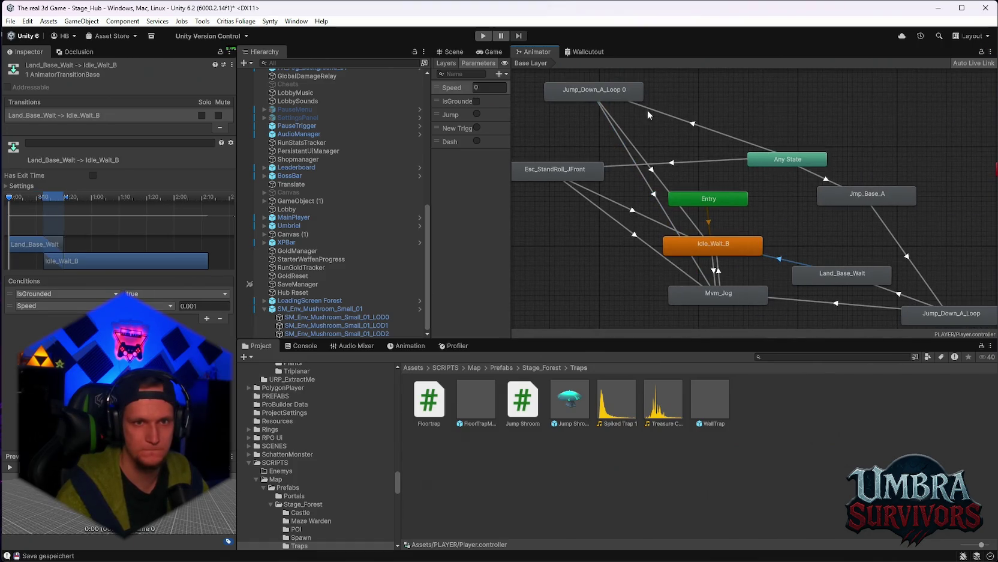
left_click(620, 126)
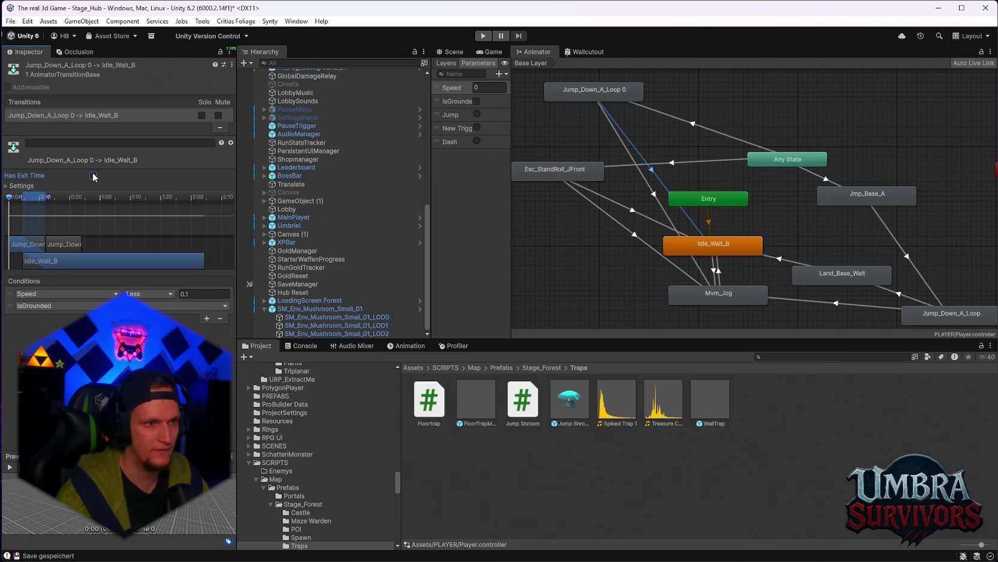
left_click(624, 144)
left_click(93, 175)
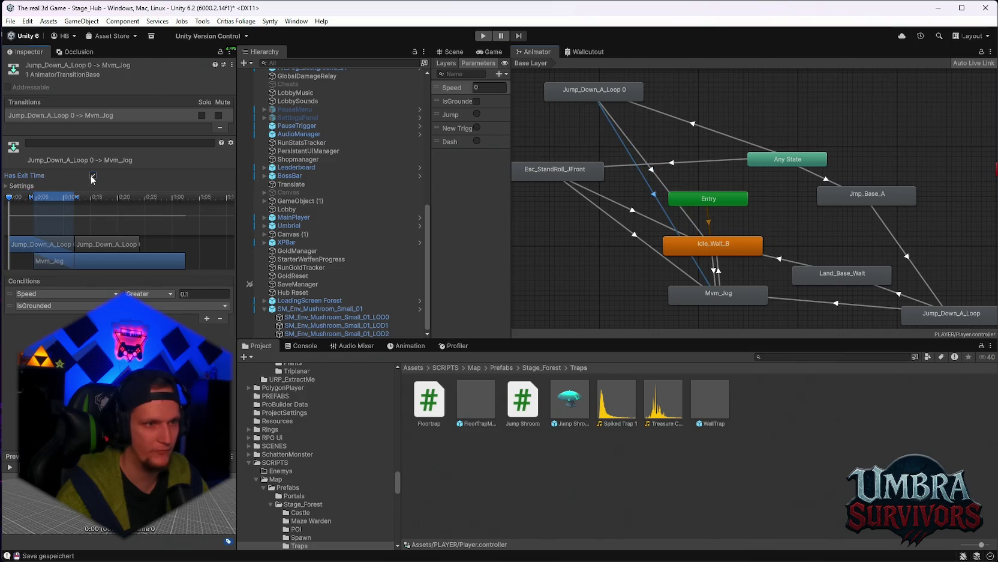
Adjust transition duration using the original jump loop's timing as reference, then start Play mode.
left_click_drag(832, 242, 769, 198)
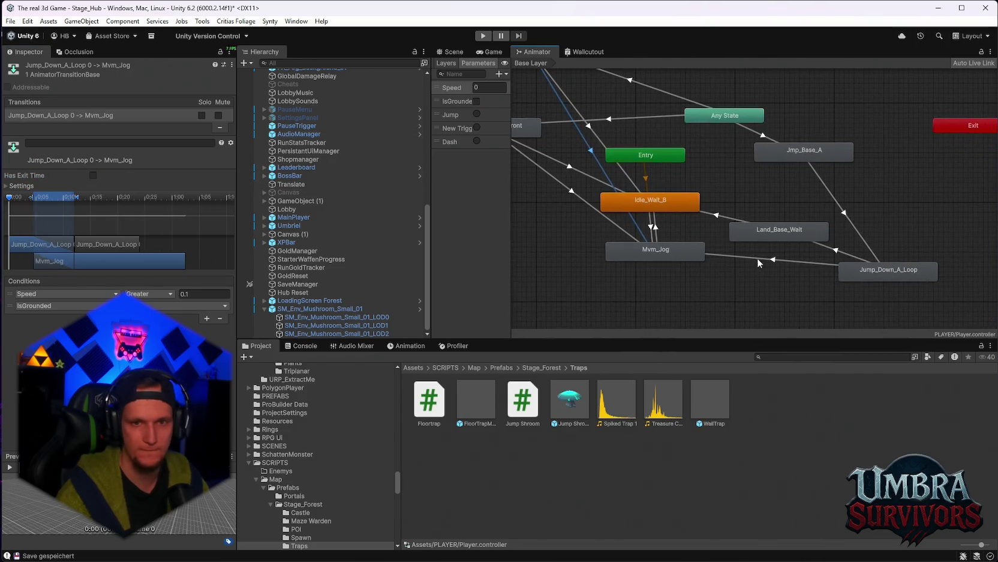
left_click(754, 260)
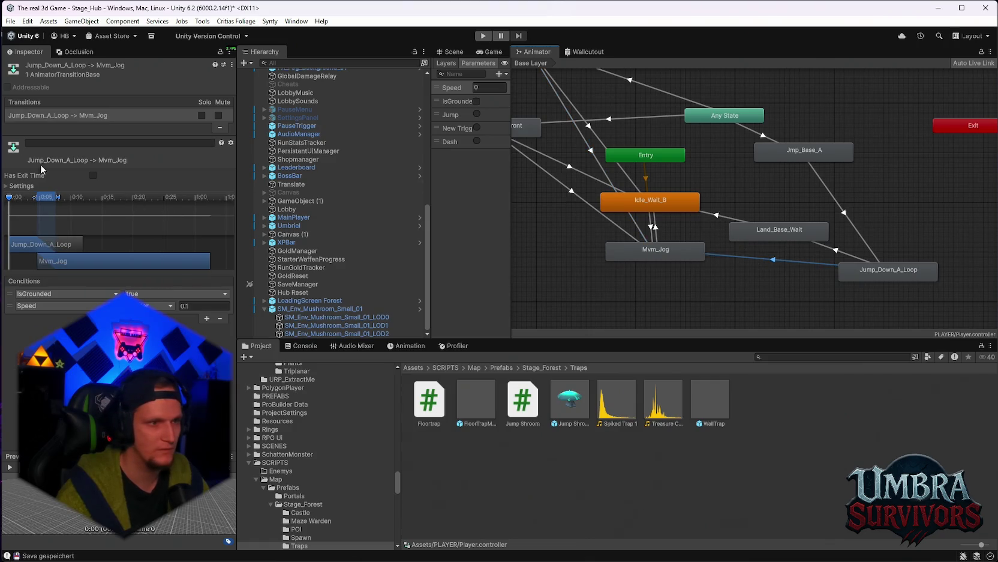
left_click(7, 186)
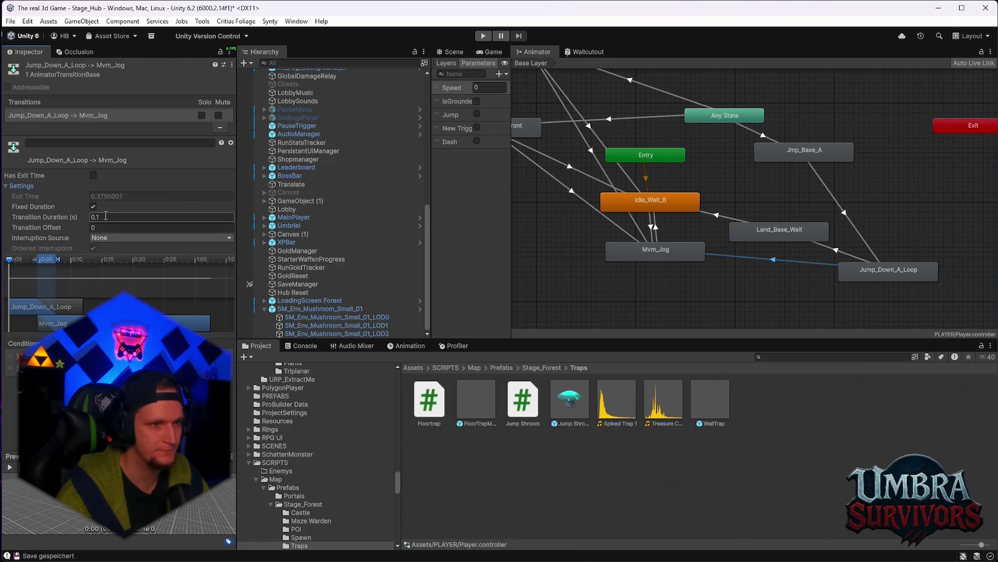
left_click(636, 180)
left_click(96, 216)
key("ctrl+z")
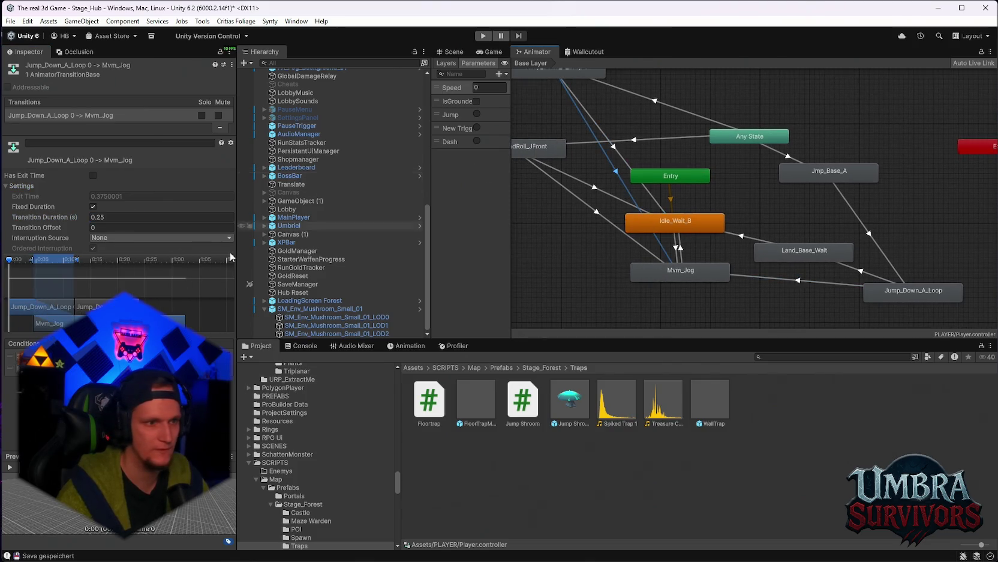
scroll(624, 242, "down", 2)
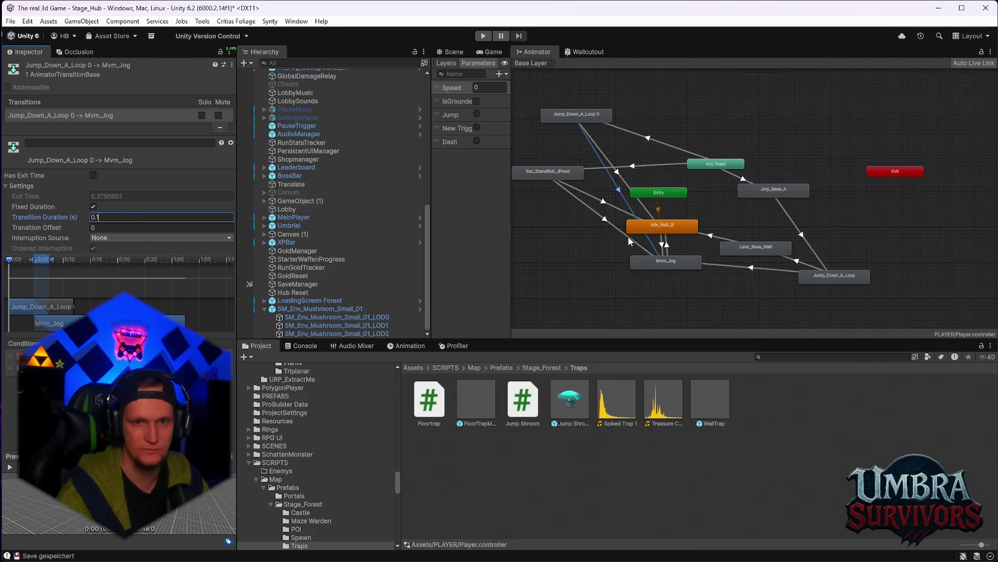
left_click(492, 52)
left_click(483, 36)
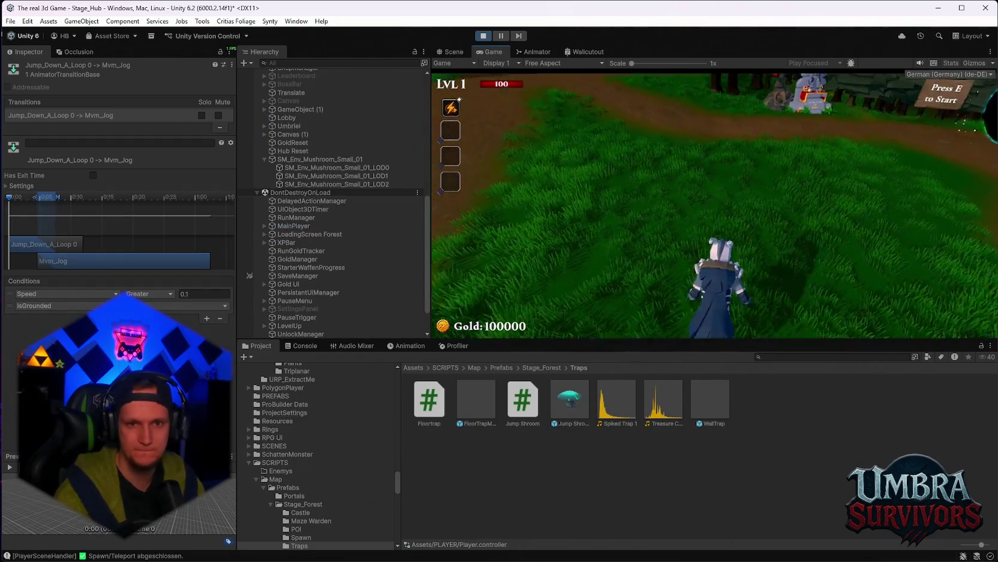
Run through the hub and jump onto the blue Jump Shroom to test the bounce.
key("w")
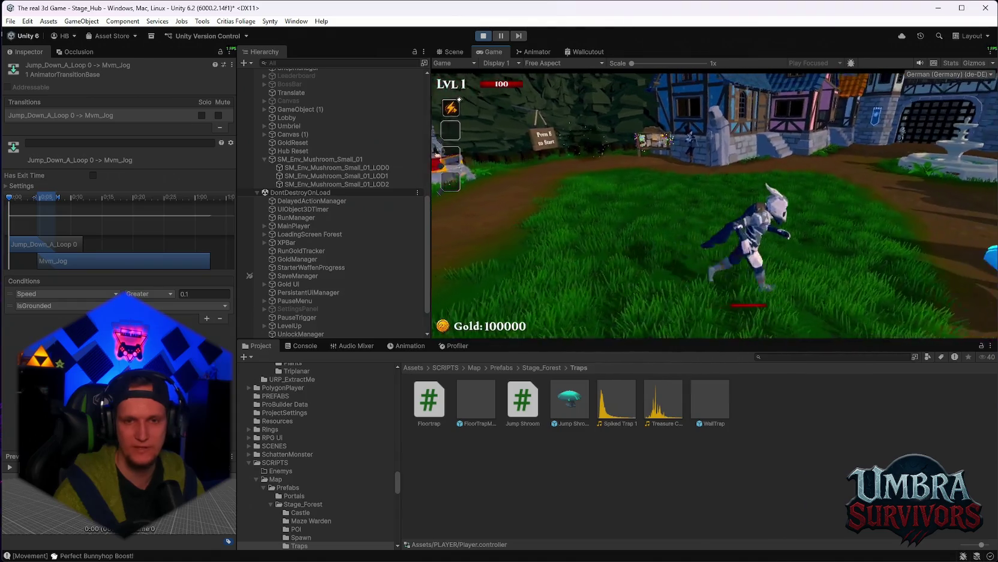
key("space")
key("w")
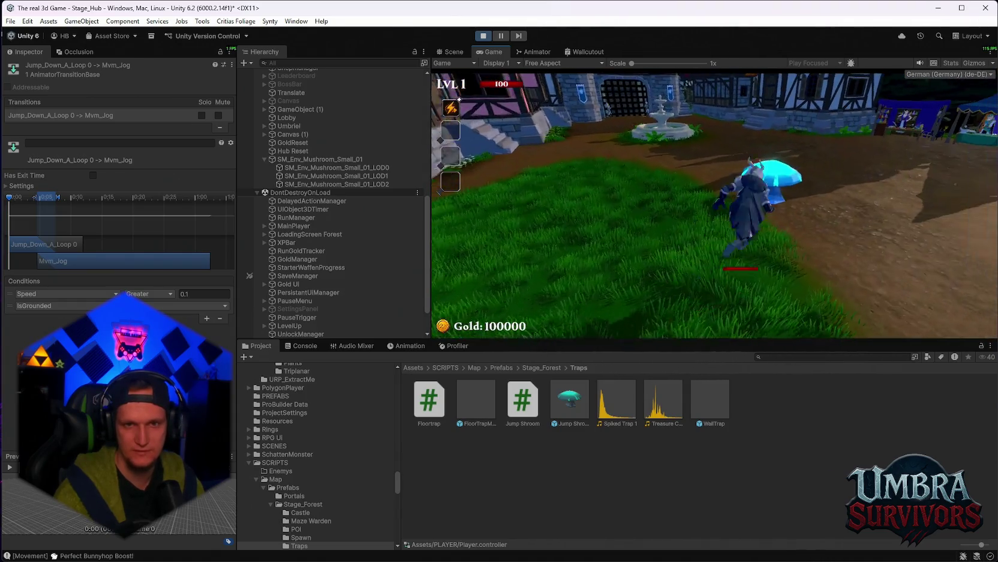
key("w")
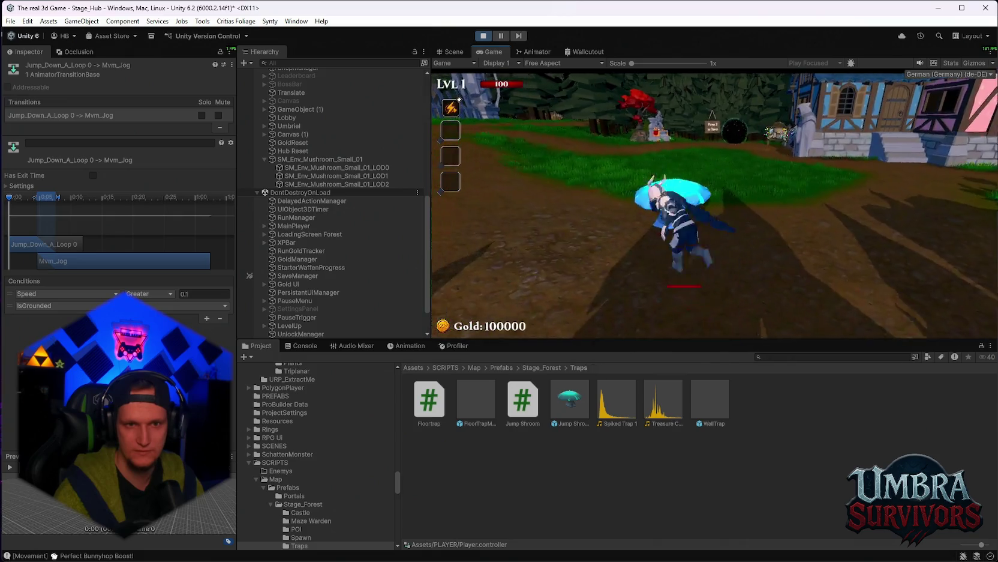
Pause the game and exit play mode back to the scene.
key("Escape")
key("ctrl+p")
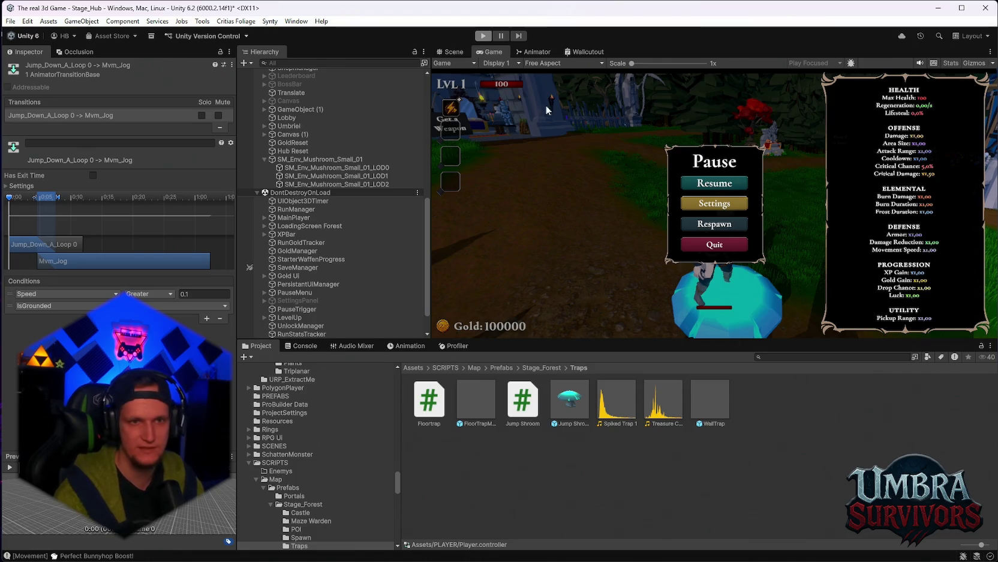
left_click(483, 36)
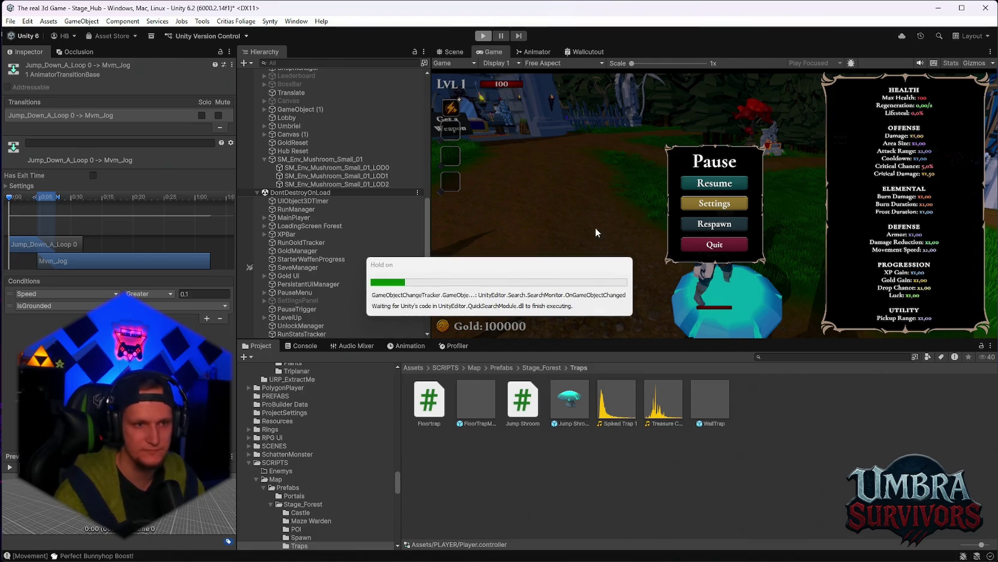
scroll(350, 290, "up", 5)
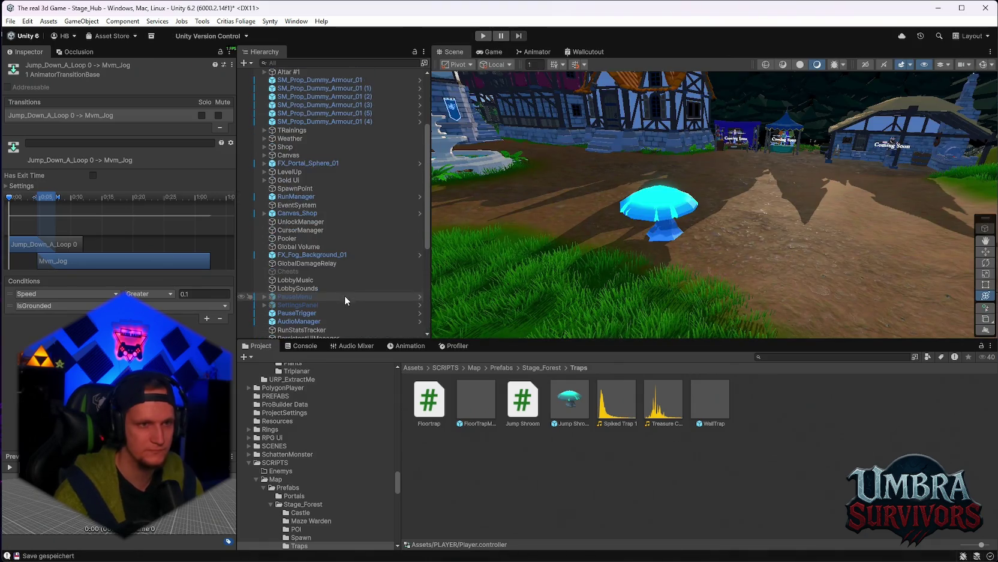
Set the Jump Shroom's Upward Boost to 50, untick Require Contact From Above, and start play mode.
left_click(681, 234)
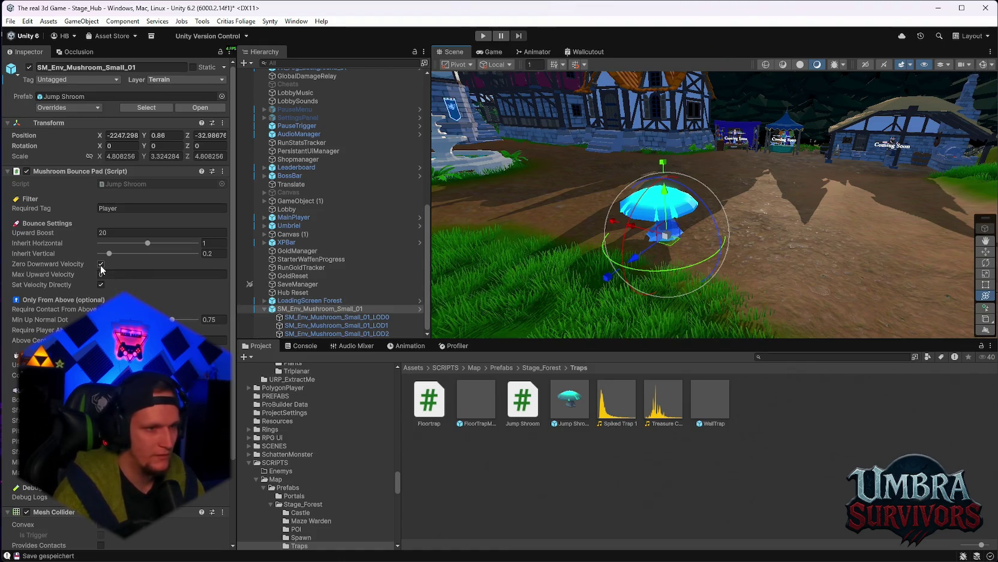
left_click(112, 232)
type("50")
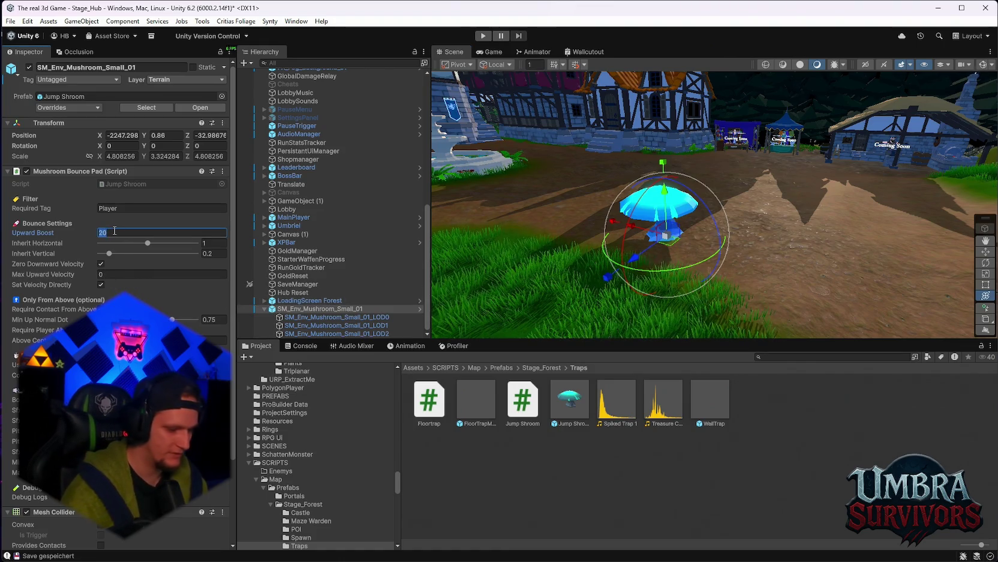
scroll(123, 246, "down", 2)
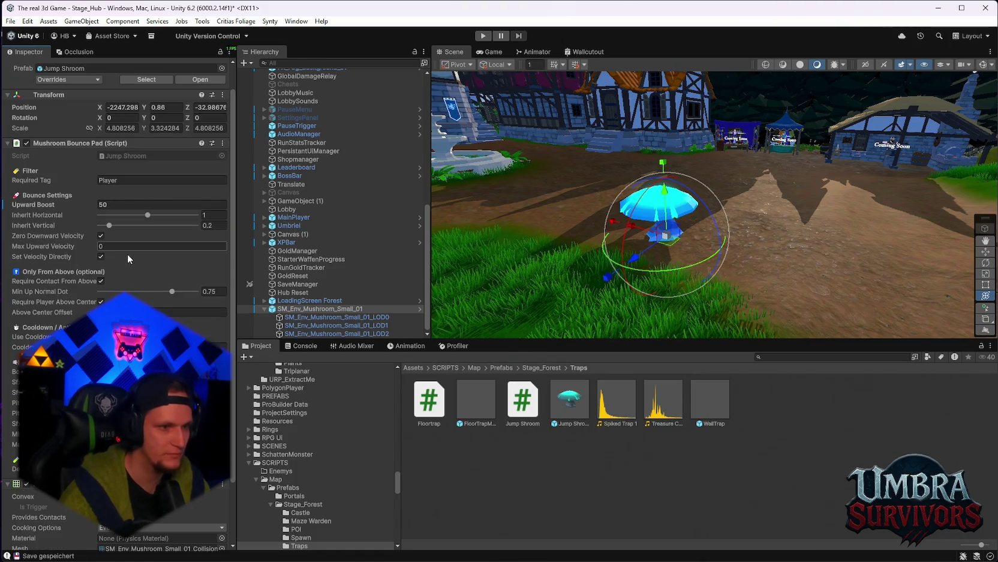
left_click(100, 280)
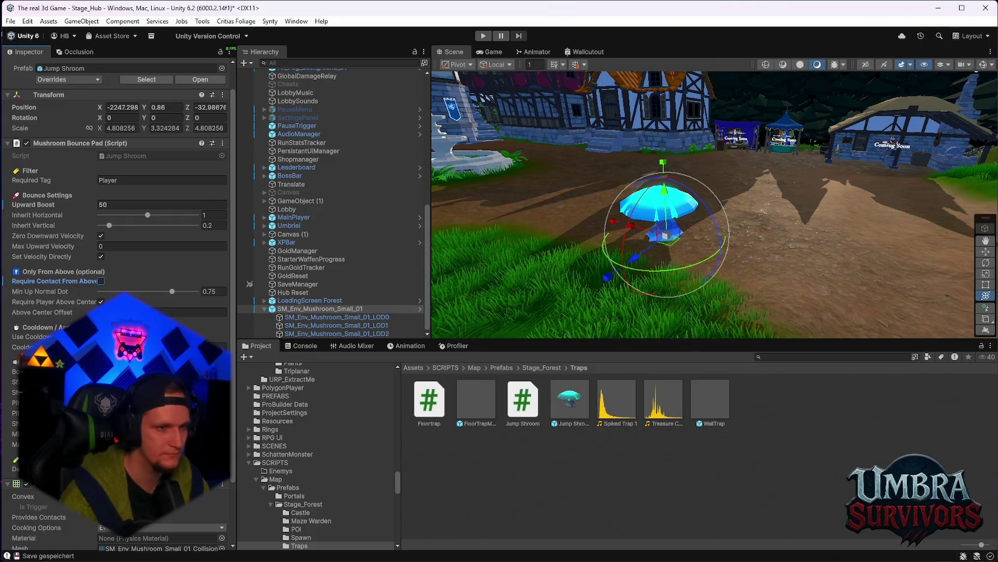
mouse_move(50, 284)
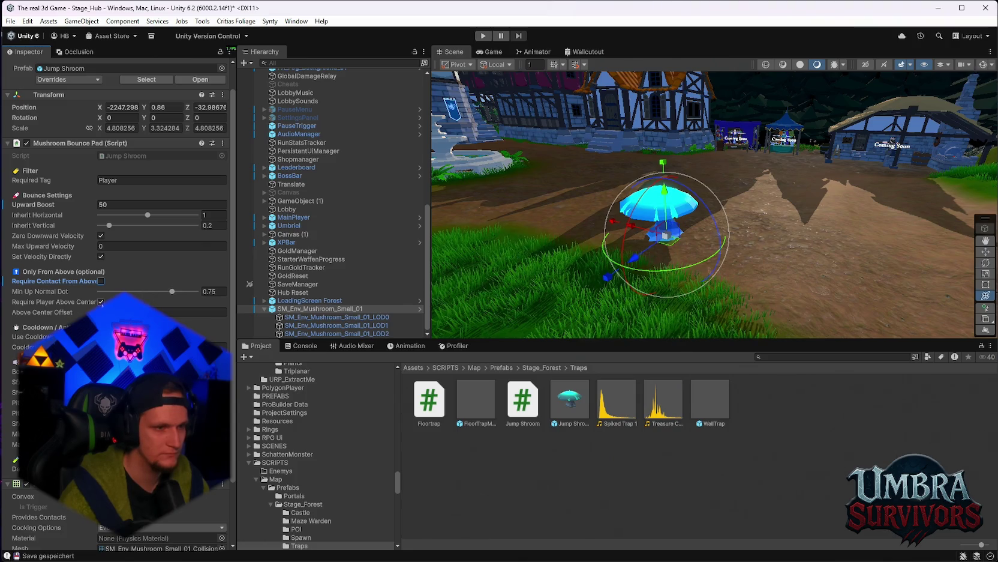
left_click(210, 312)
key("ctrl+p")
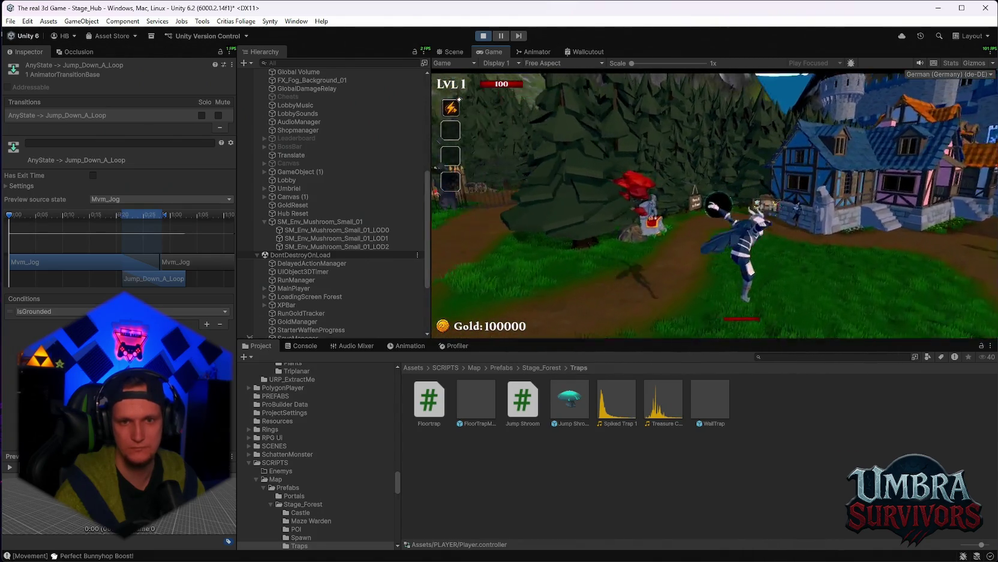
Stop play mode and bring up the Player animator graph with Jump_Down_A_Loop and Mvm_Jog.
key("Escape")
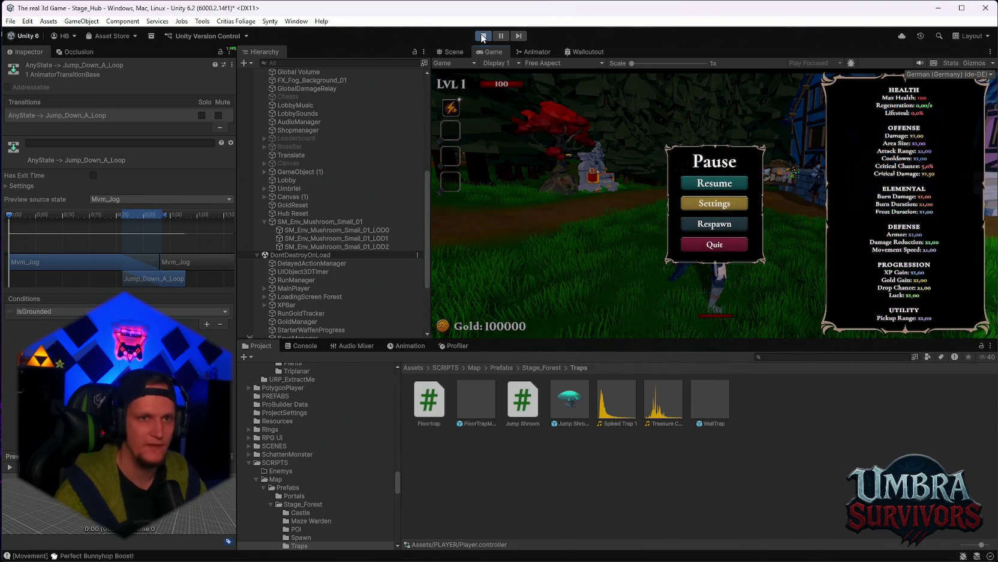
key("ctrl+p")
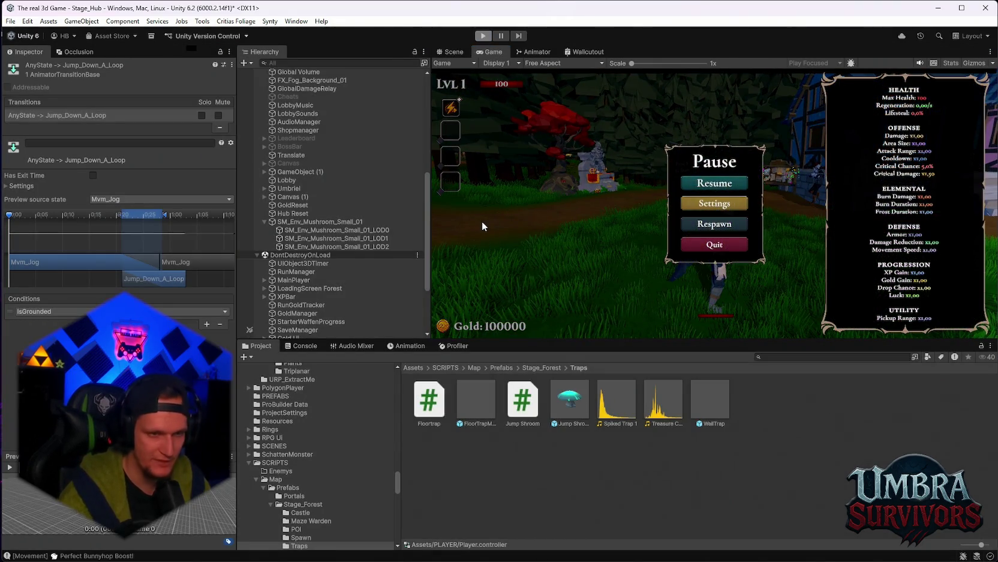
left_click(714, 244)
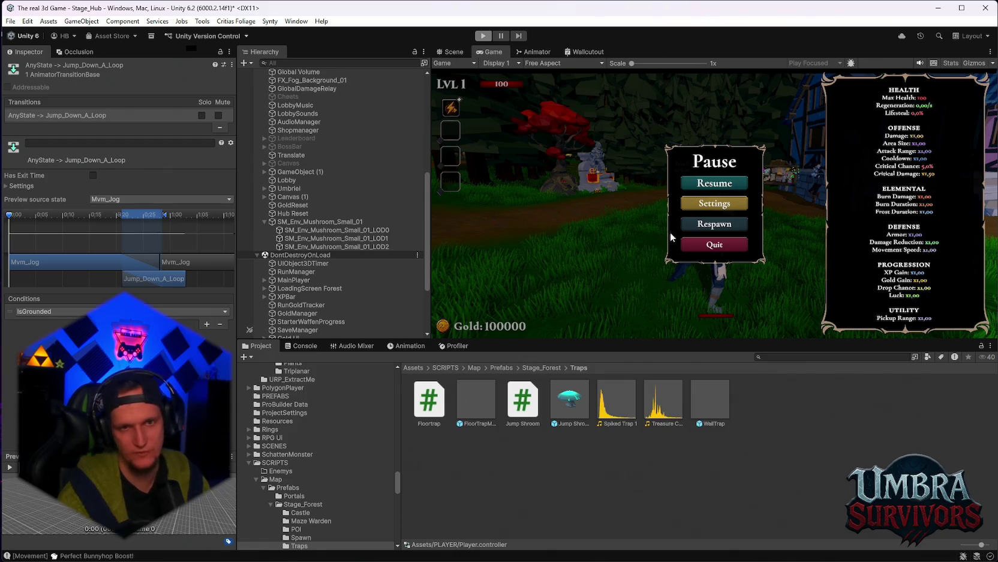
left_click(536, 52)
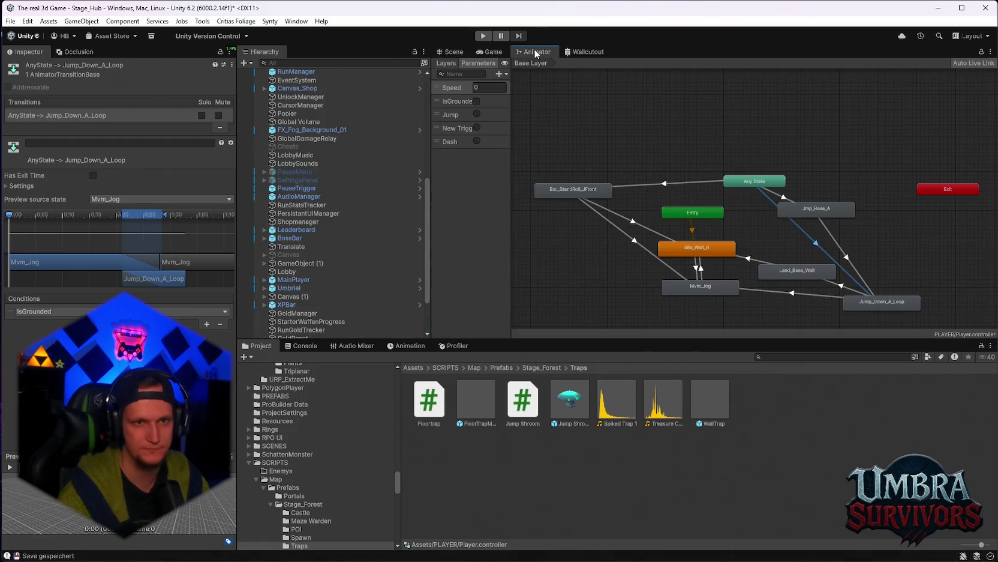
Set the Any State → Esc_StandRoll_JFront transition's Interruption Source to None, then start play mode.
left_click(572, 192)
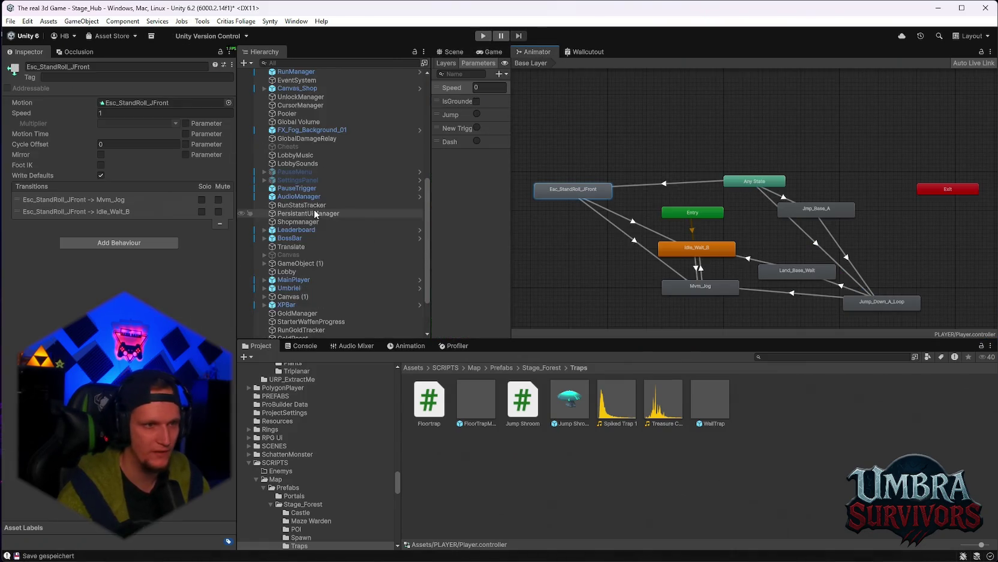
left_click(603, 220)
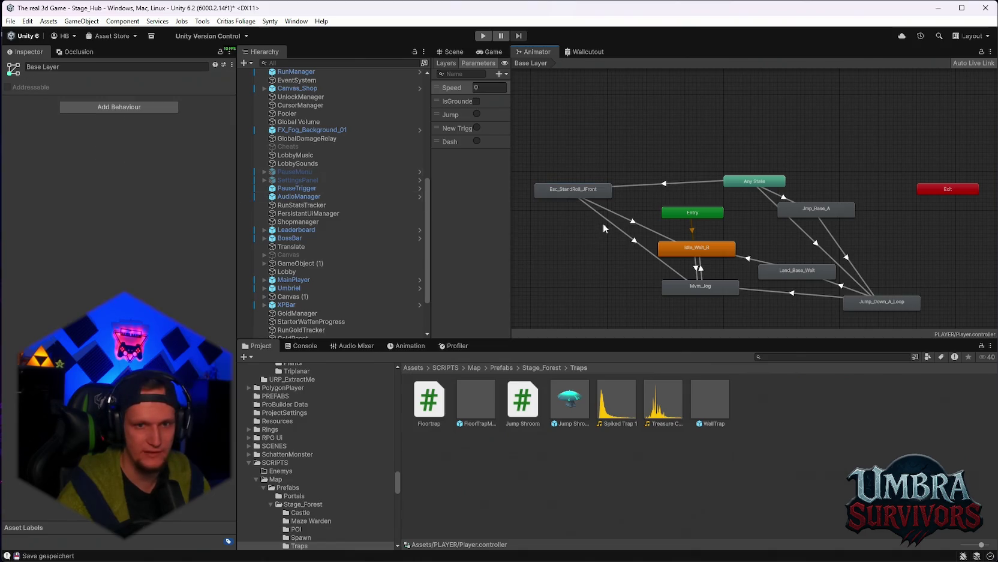
left_click(639, 186)
left_click(22, 186)
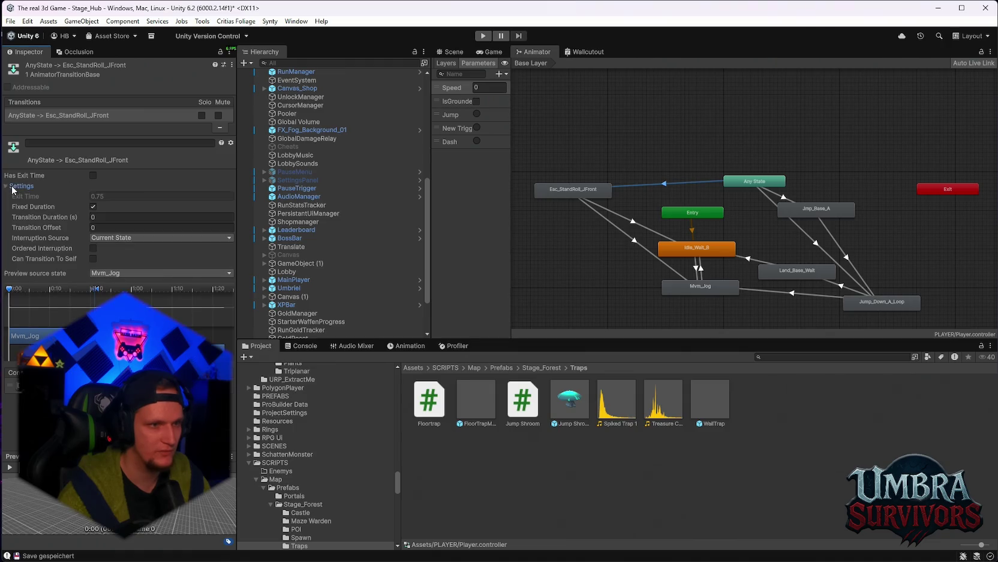
left_click(123, 237)
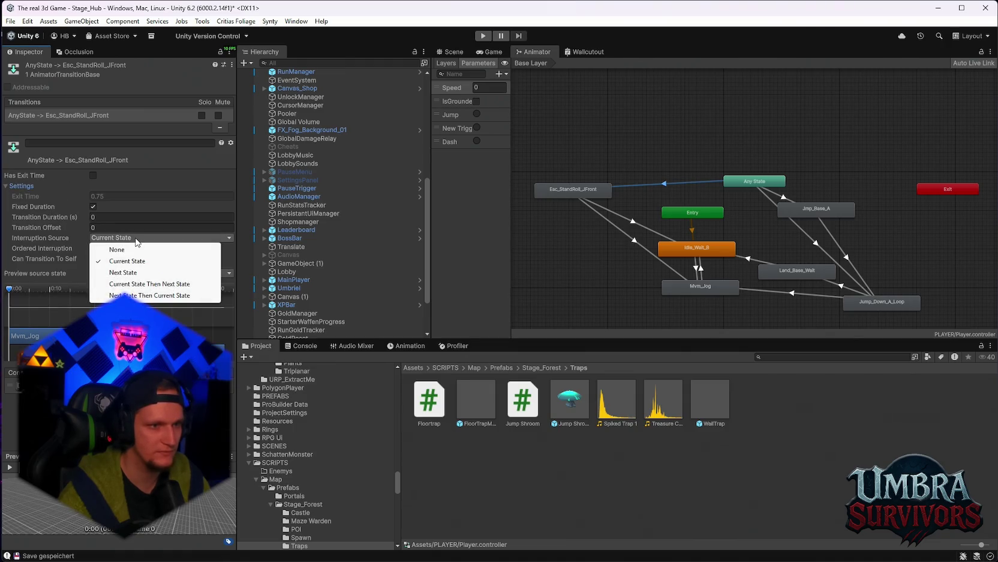
left_click(127, 249)
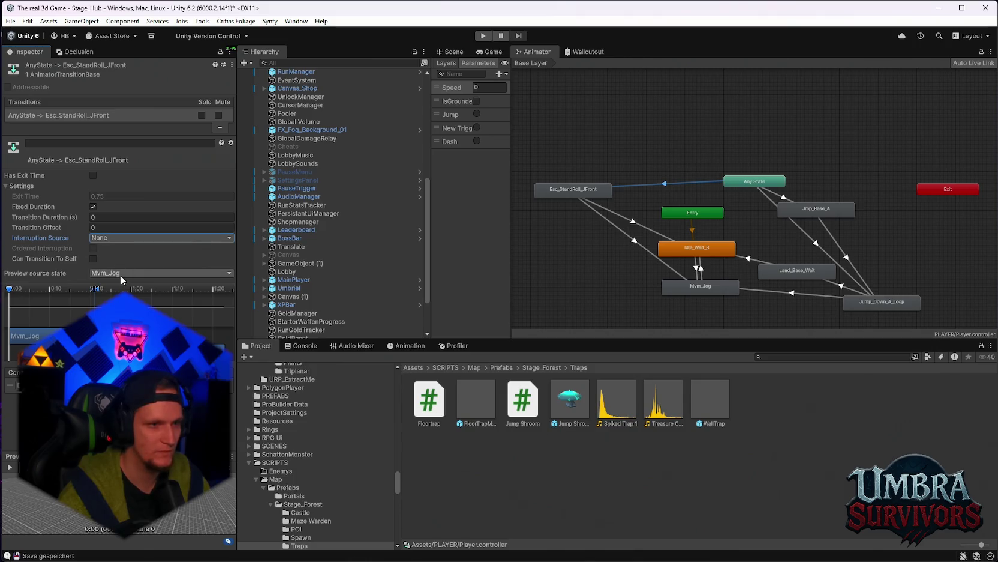
left_click(483, 35)
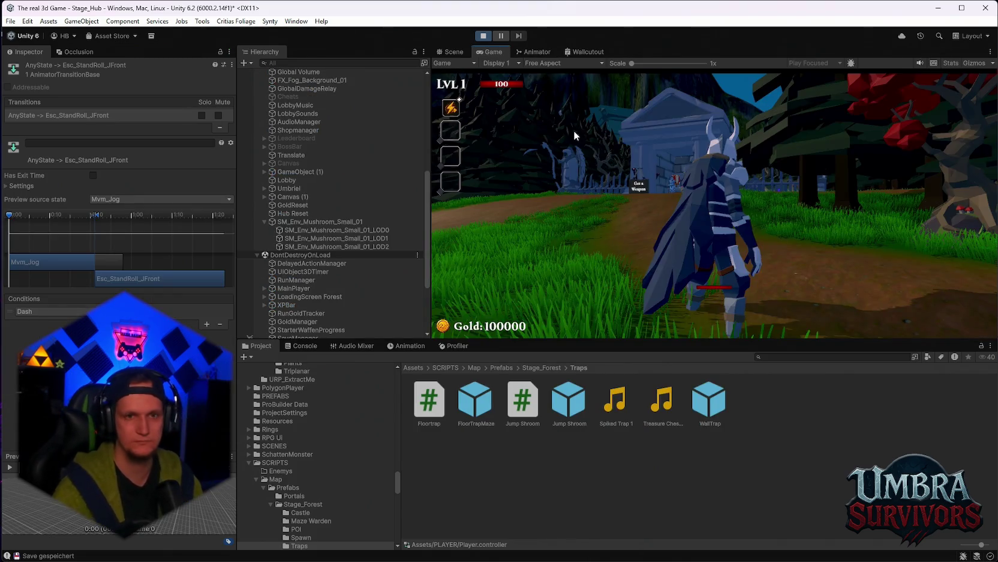
Run, jump and dash-roll the character in the game, then pause it.
key("w")
key("space")
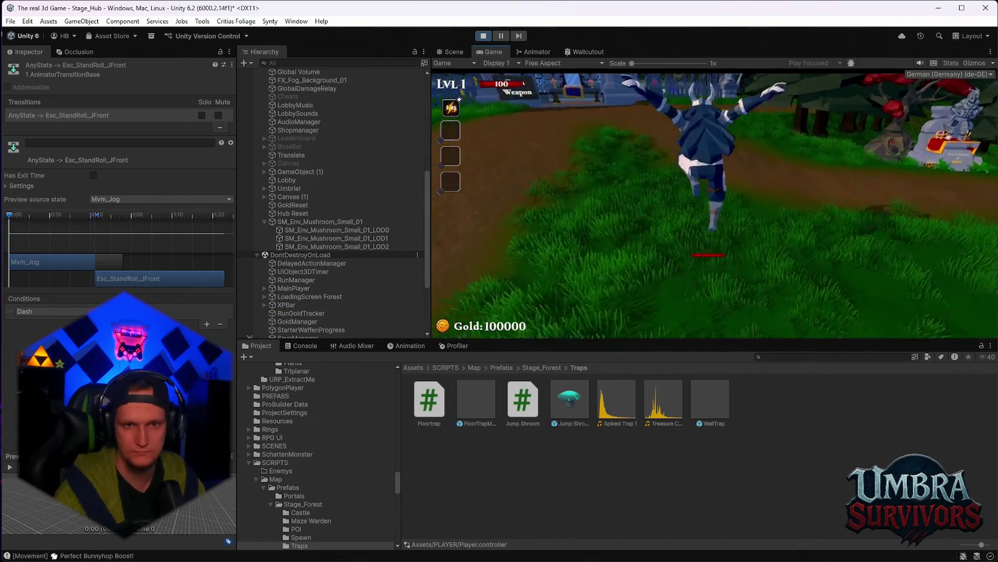
key("space")
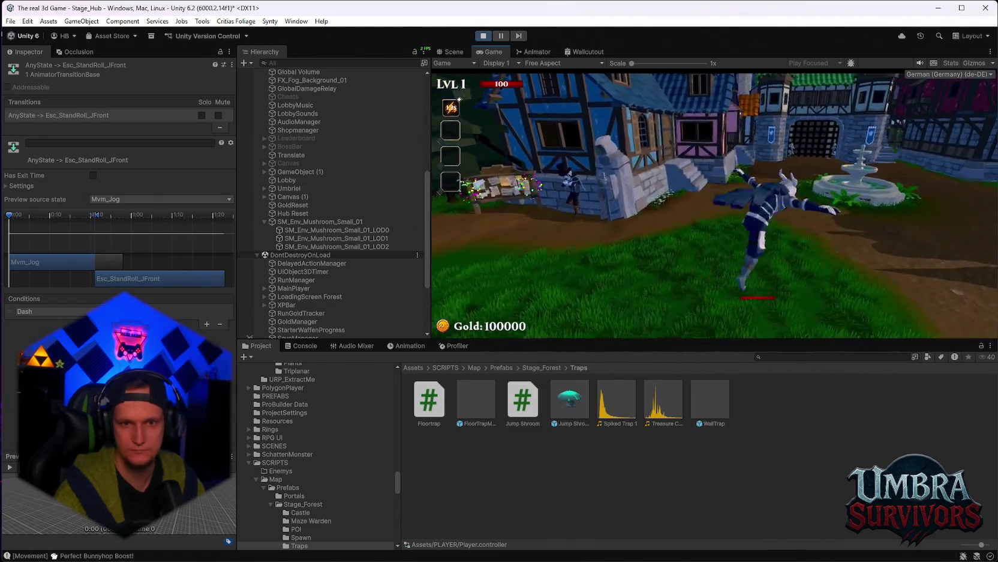
key("Escape")
Inspect the Esc_StandRoll_JFront roll-to-jog transition, scrubbing its preview to 0:11.
left_click(540, 53)
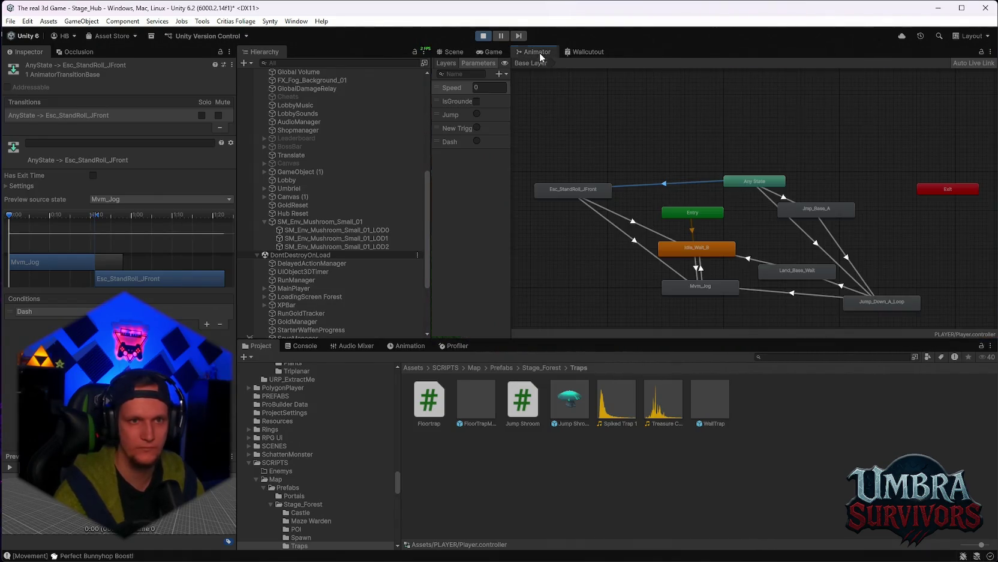
left_click(562, 191)
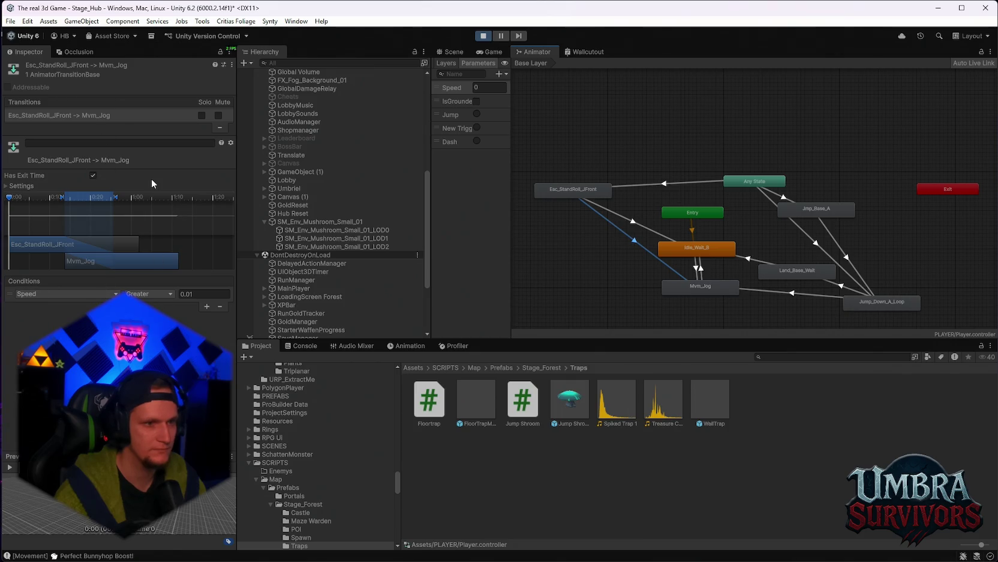
left_click(12, 196)
mouse_move(11, 198)
left_mouse_down()
mouse_move(79, 198)
mouse_move(33, 198)
left_mouse_up()
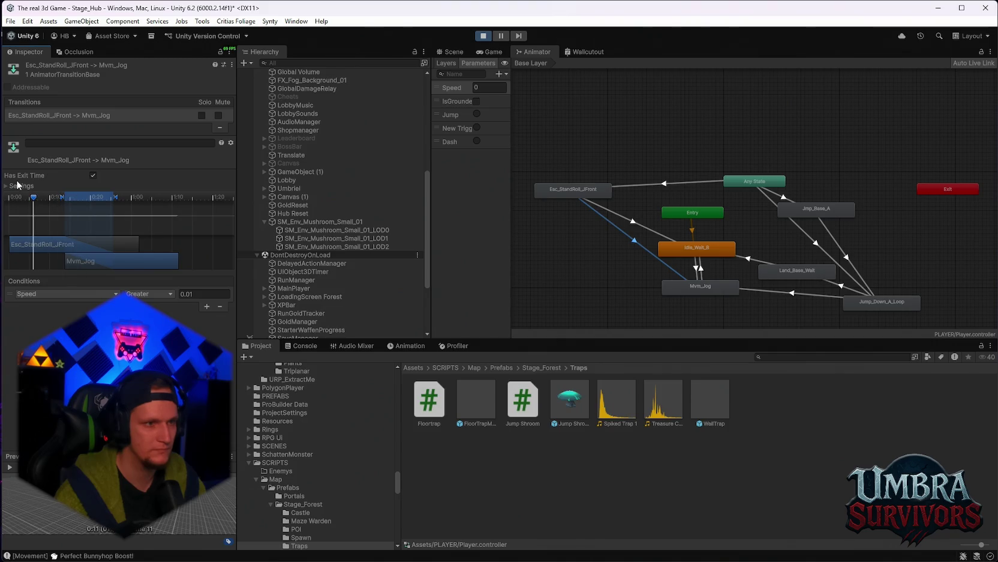
left_click(18, 185)
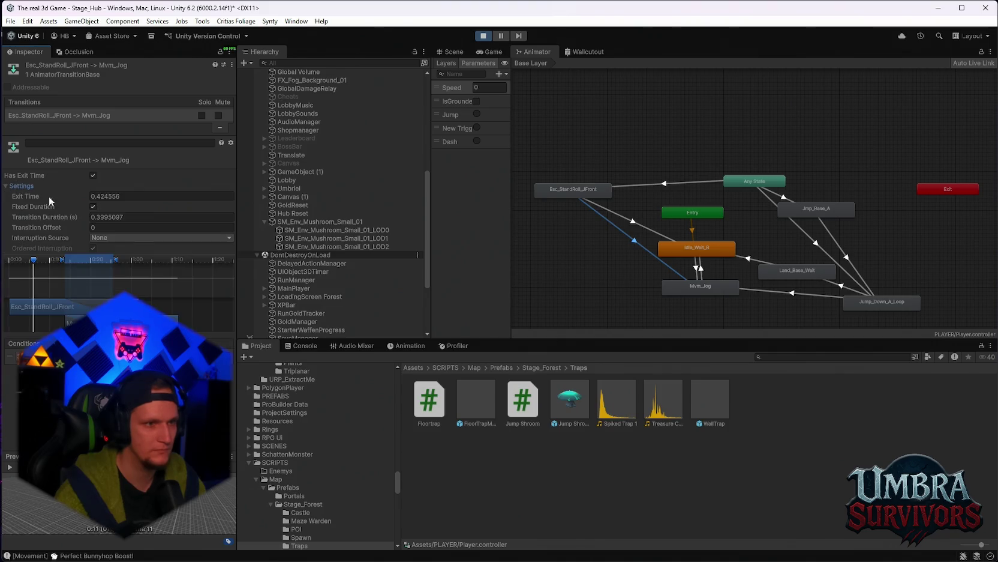
left_click(103, 239)
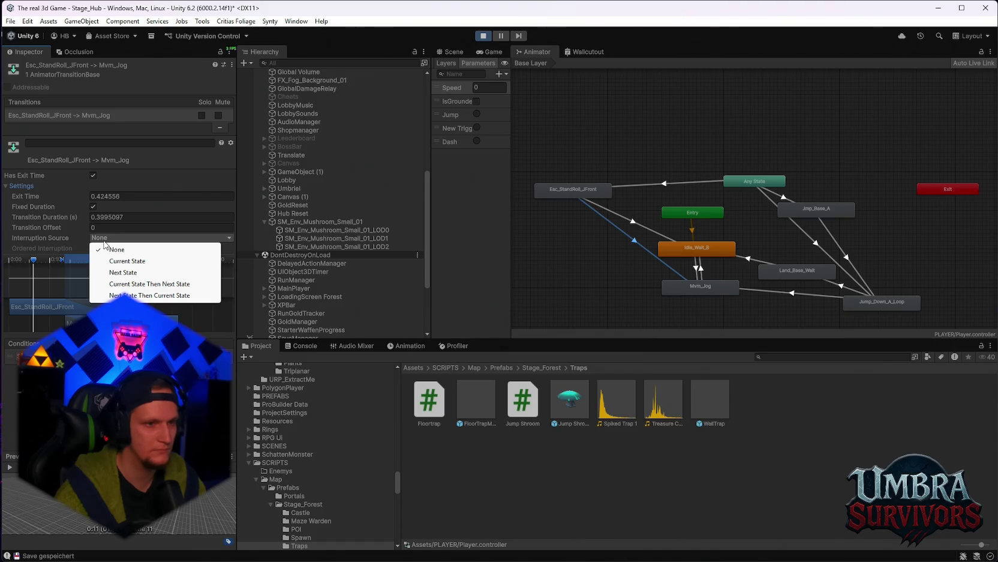
Set the Any State → Esc_StandRoll_JFront interruption to Next State Then Current State and resume testing.
left_click(629, 182)
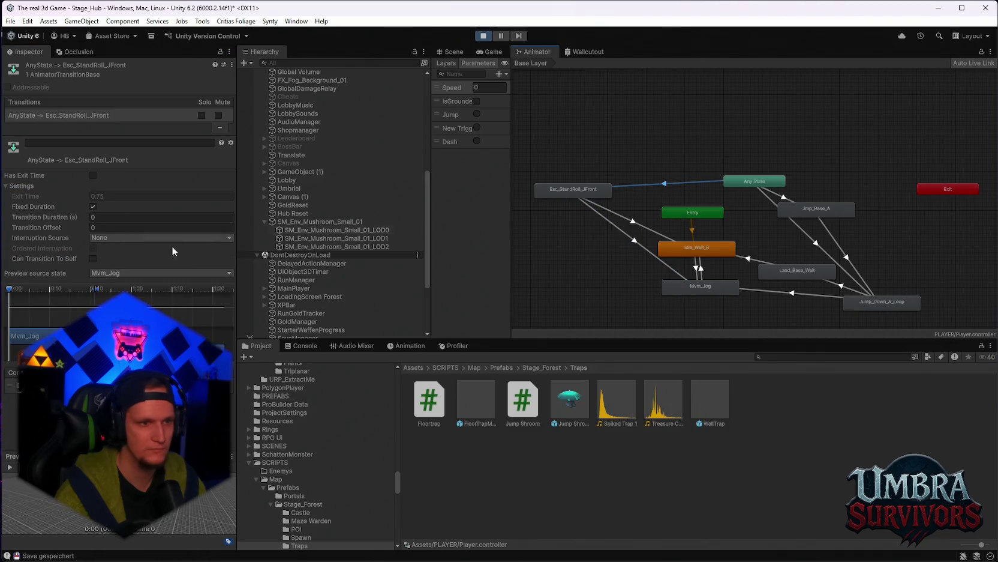
left_click(96, 238)
left_click(141, 295)
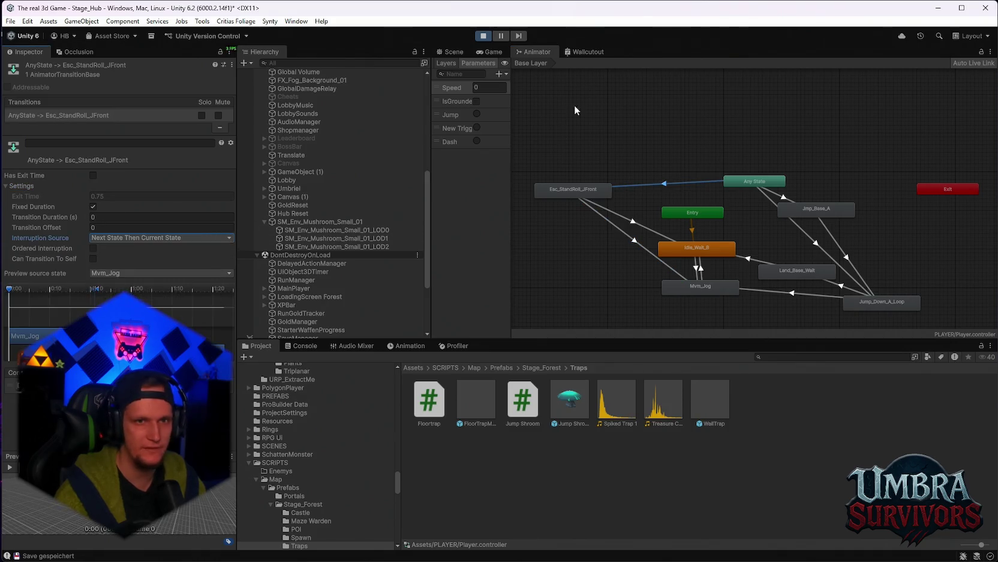
left_click(494, 53)
left_click(696, 182)
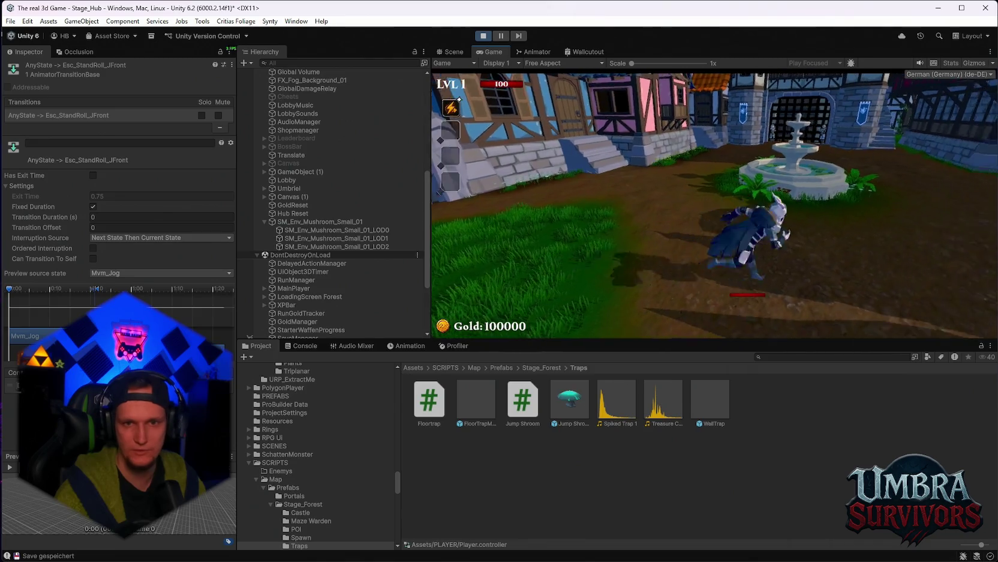
Switch the roll transition's interruption to Current State Then Next State and resume testing.
key("Escape")
left_click(531, 53)
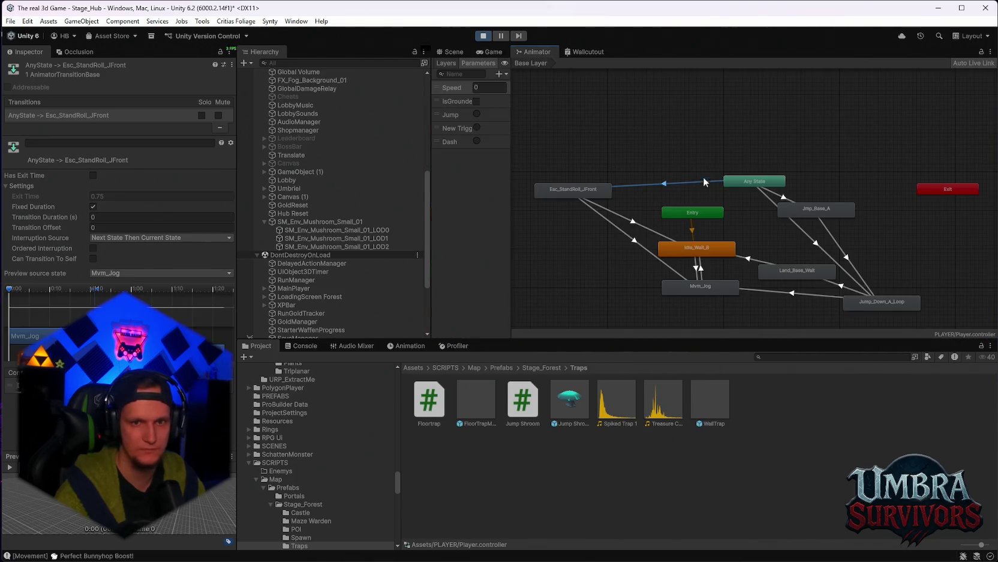
left_click(168, 238)
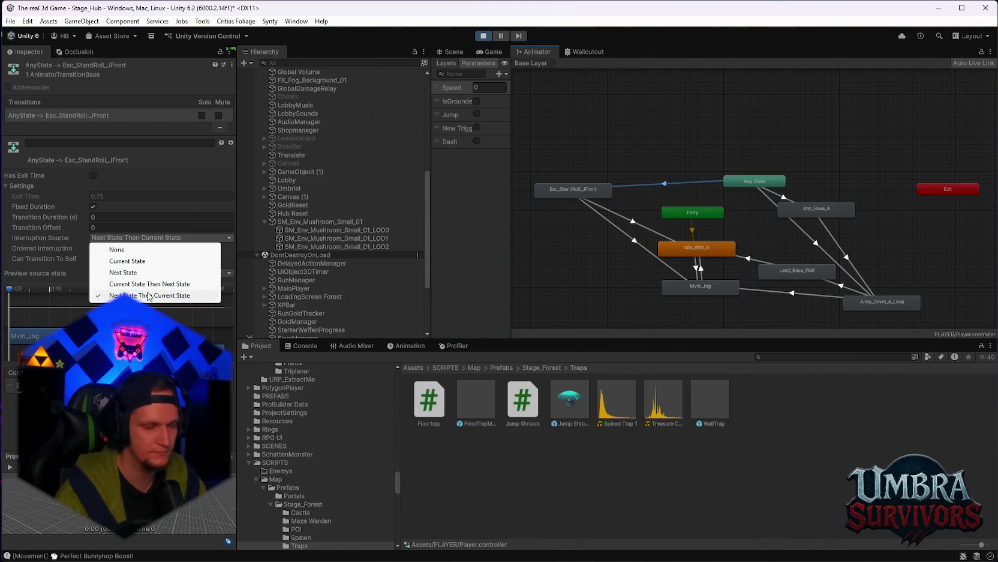
left_click(149, 284)
left_click(496, 53)
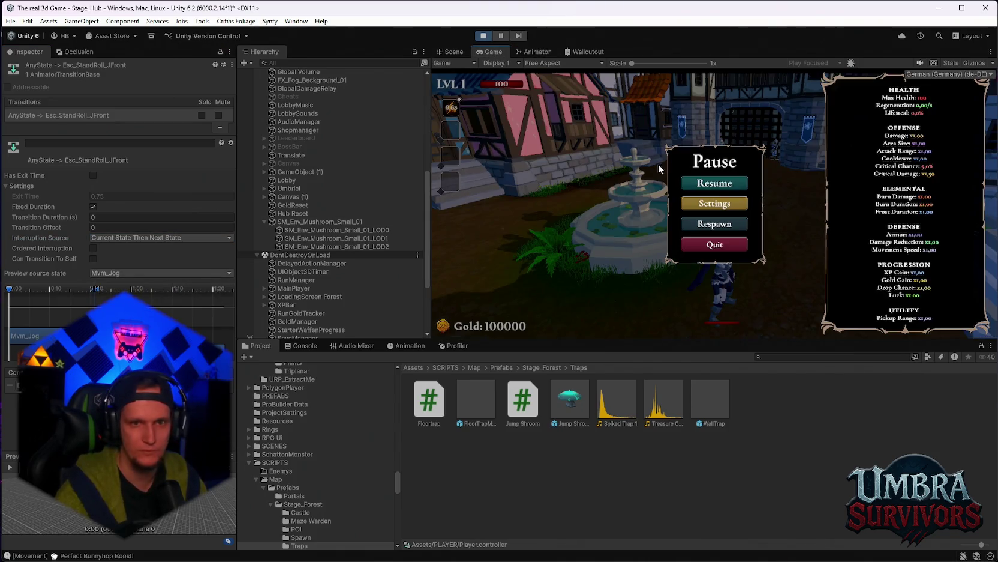
left_click(714, 182)
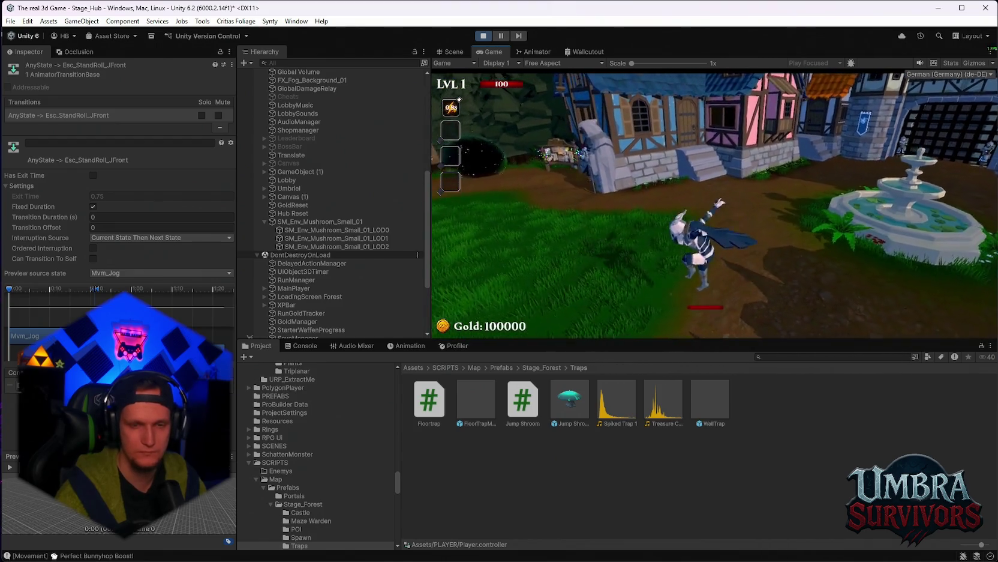
Try Next State as the roll transition's interruption source in the running game.
key("Escape")
left_click(521, 52)
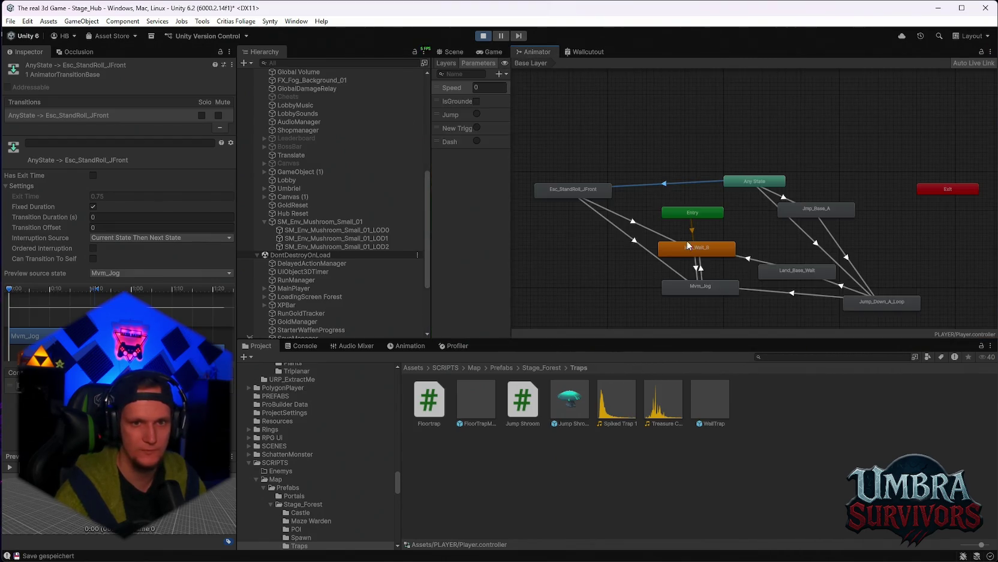
left_click(122, 239)
left_click(123, 273)
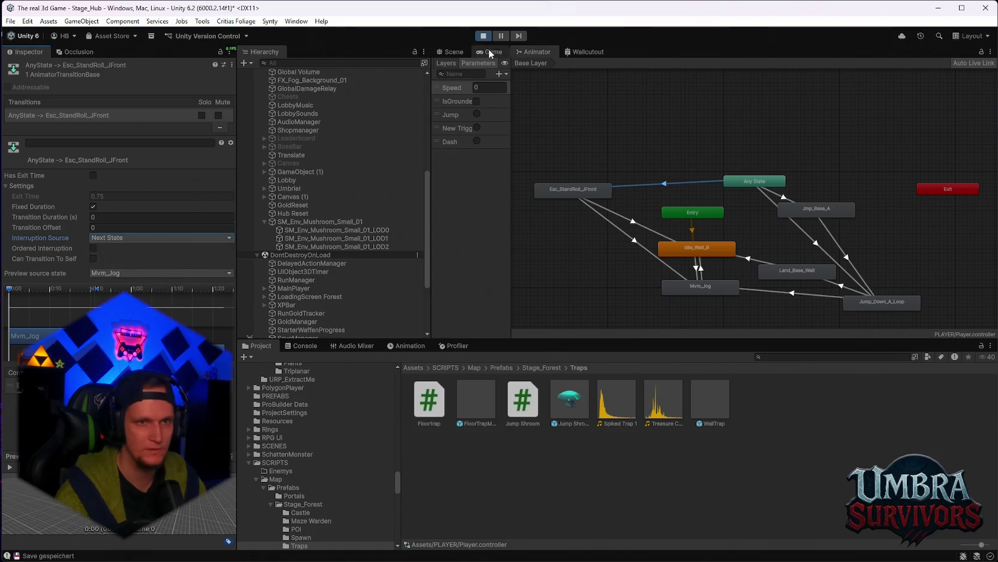
left_click(492, 52)
left_click(714, 182)
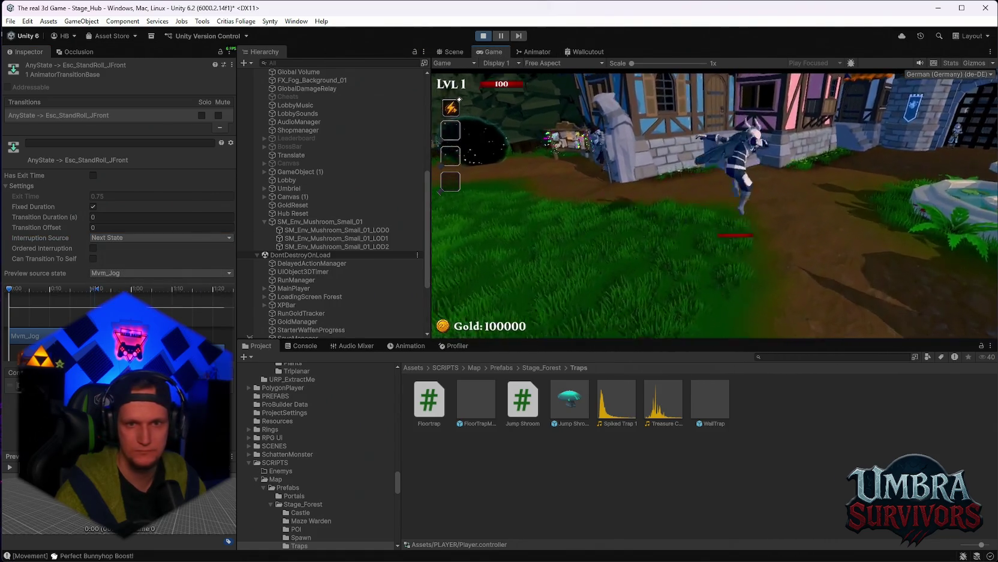
Try Current State as the roll transition's interruption source in the running game.
key("Escape")
left_click(532, 52)
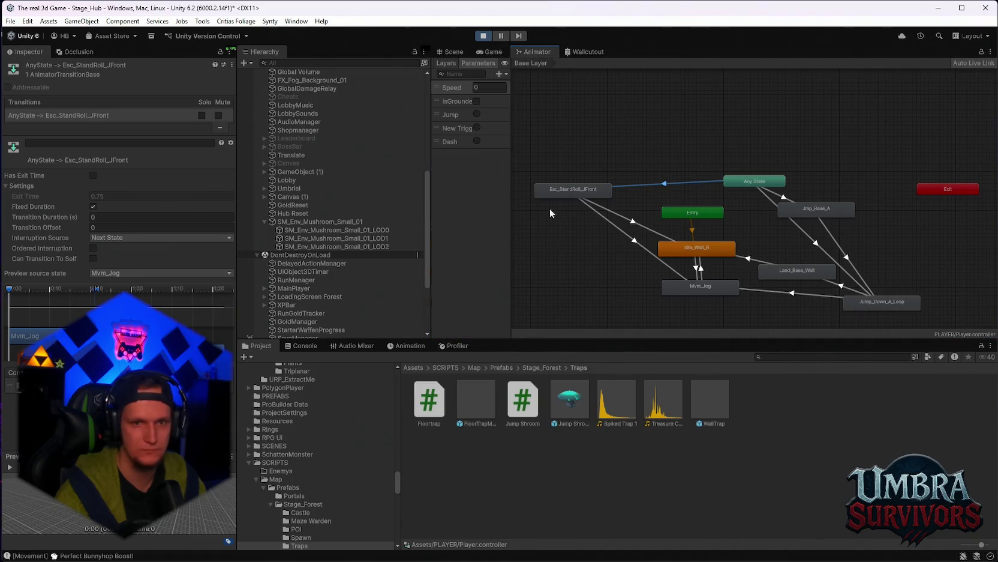
left_click(150, 238)
left_click(135, 261)
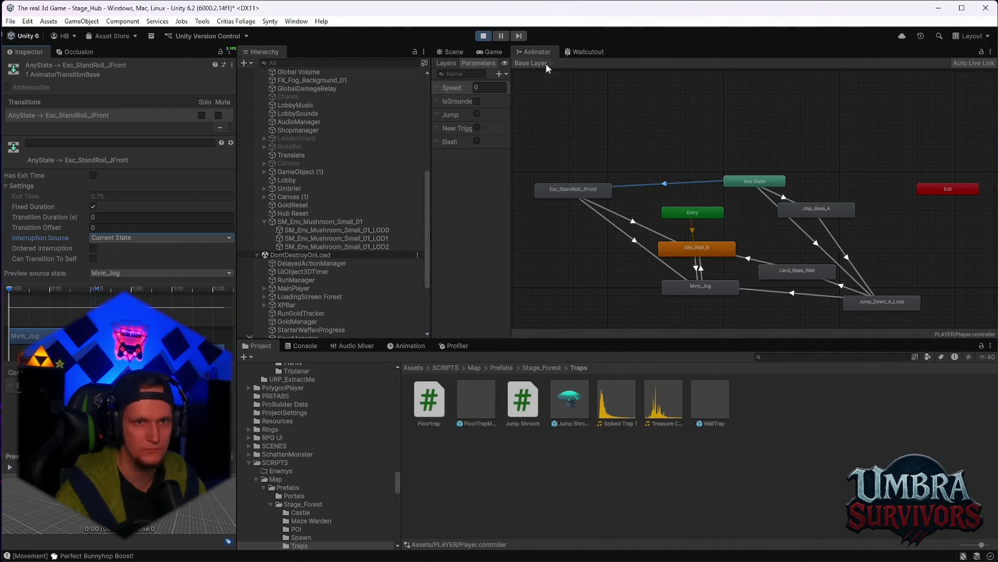
left_click(502, 53)
left_click(715, 187)
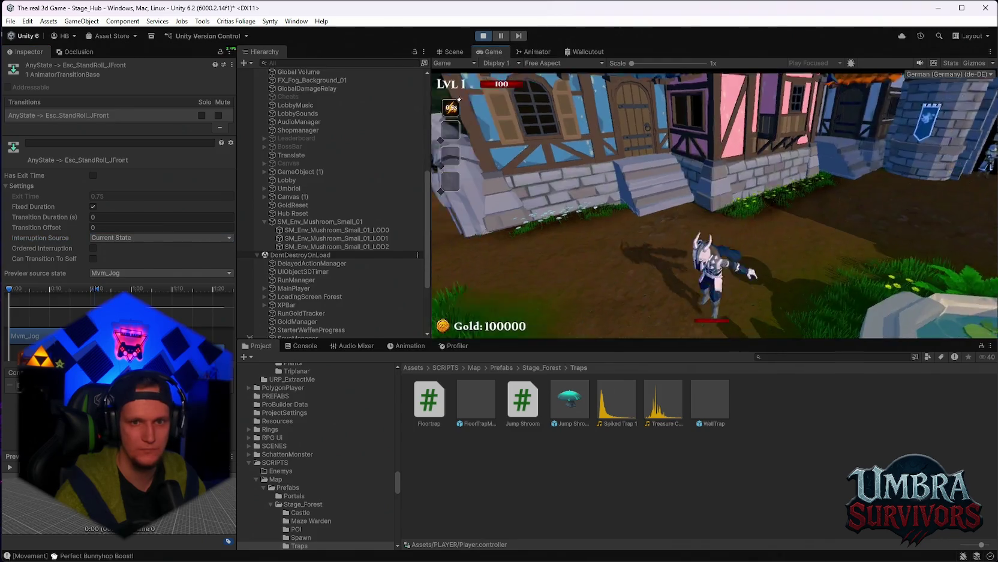
Make the roll transition uninterruptible with a partway start offset and test it.
key("Escape")
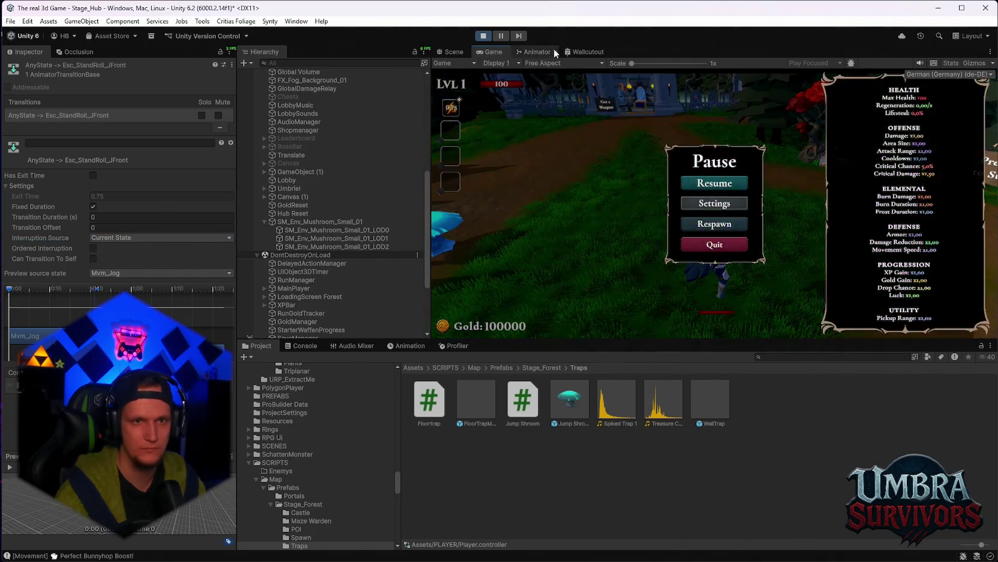
left_click(540, 51)
left_click(107, 237)
left_click(116, 251)
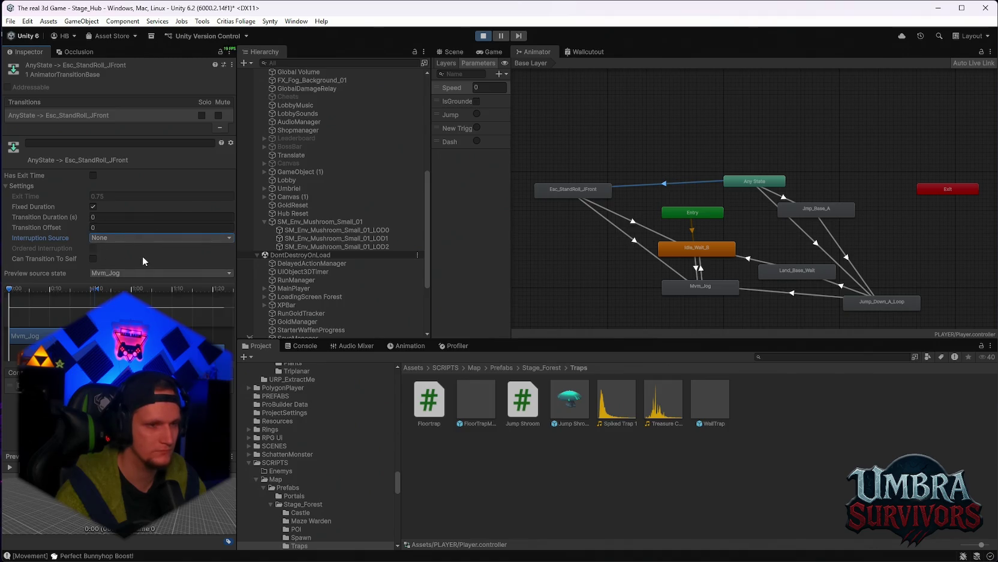
left_click_drag(86, 228, 120, 233)
left_click(480, 53)
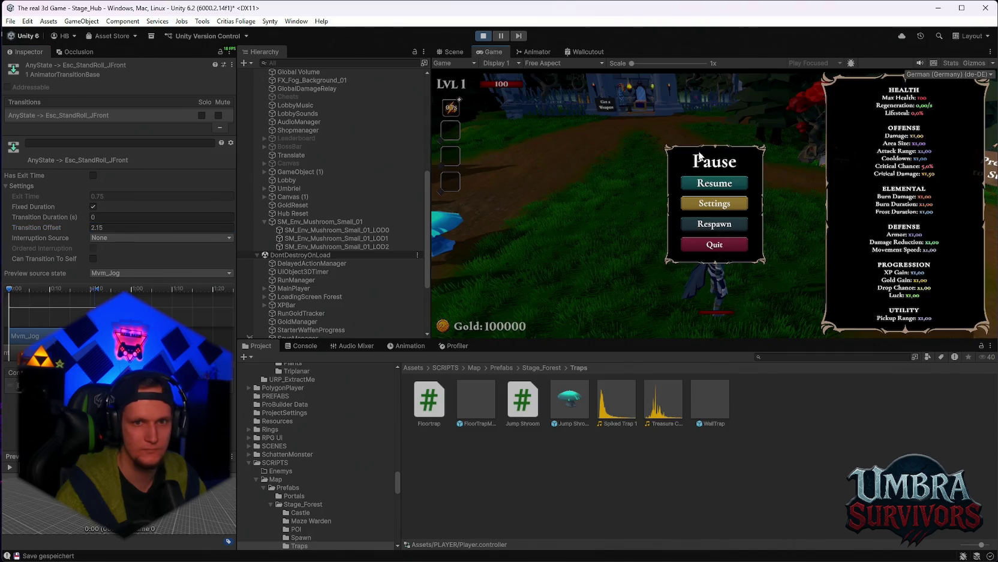
key("Escape")
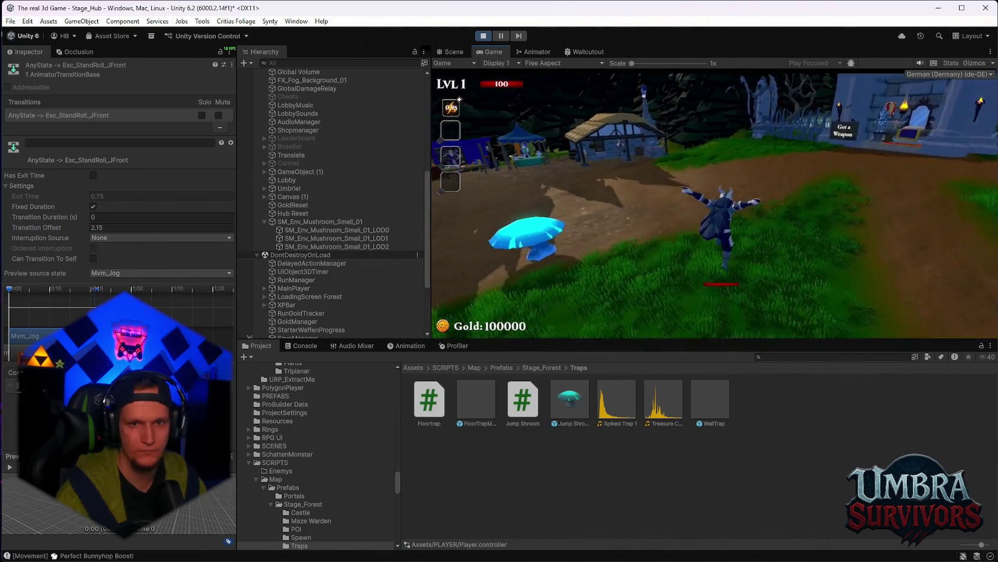
Tick Can Transition To Self on the roll transition and resume testing.
key("Escape")
key("Escape")
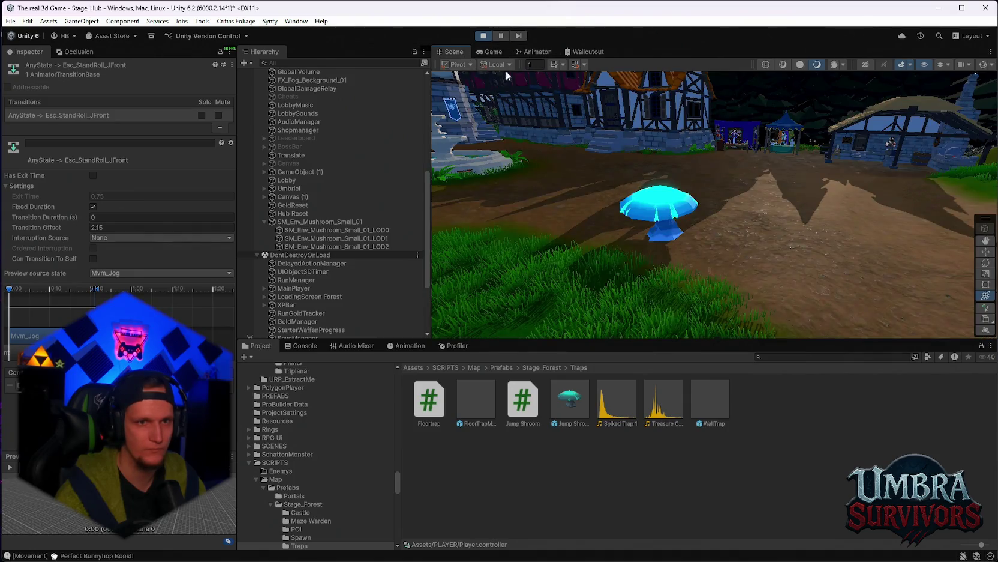
left_click(528, 52)
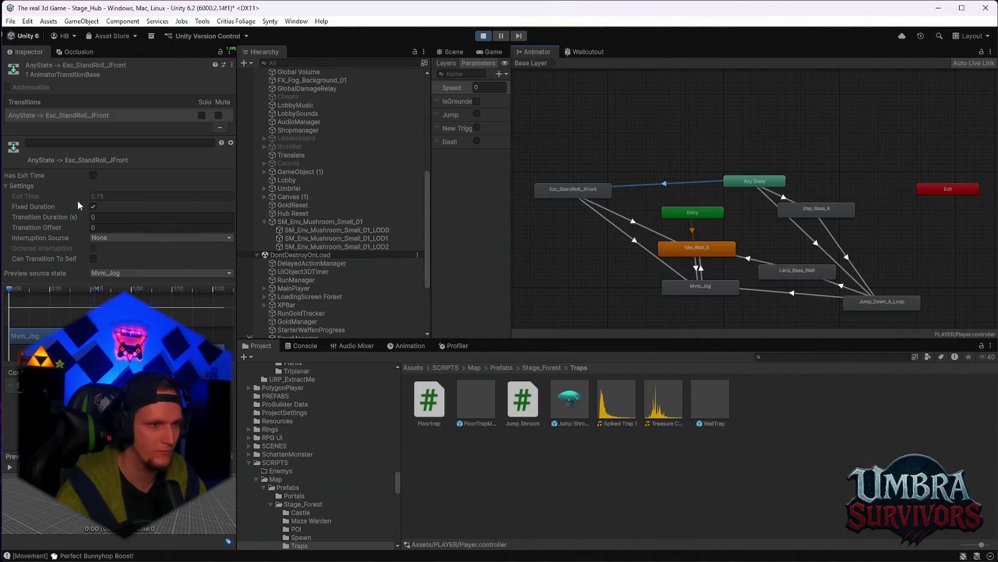
left_click(93, 259)
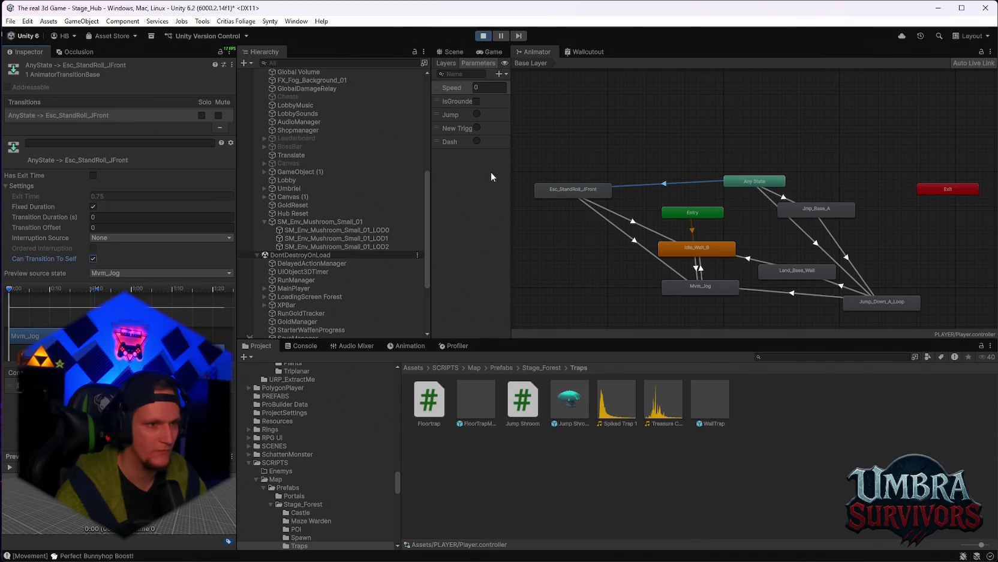
left_click(491, 52)
left_click(706, 183)
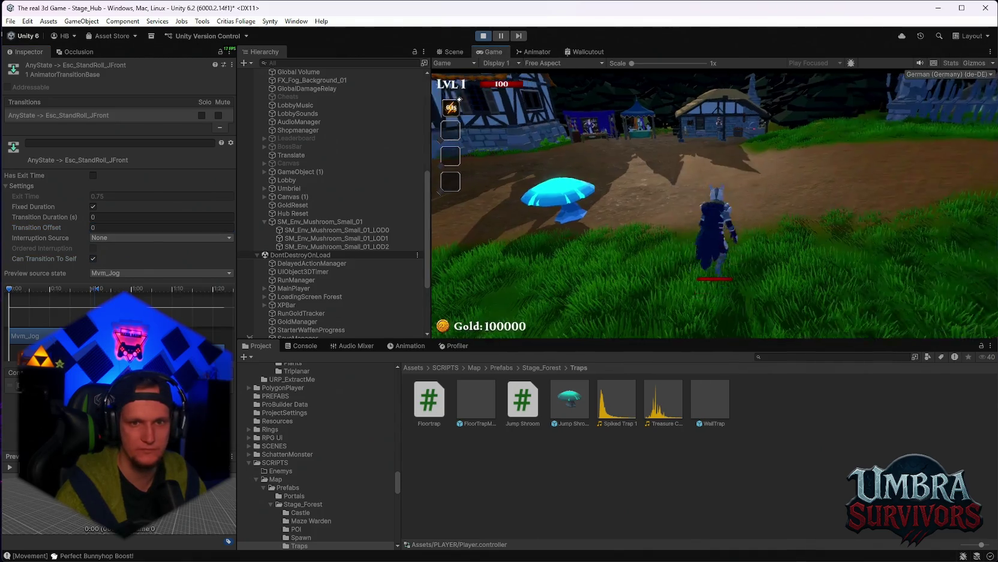
Retest the roll transition with Current State as its interruption source.
key("Escape")
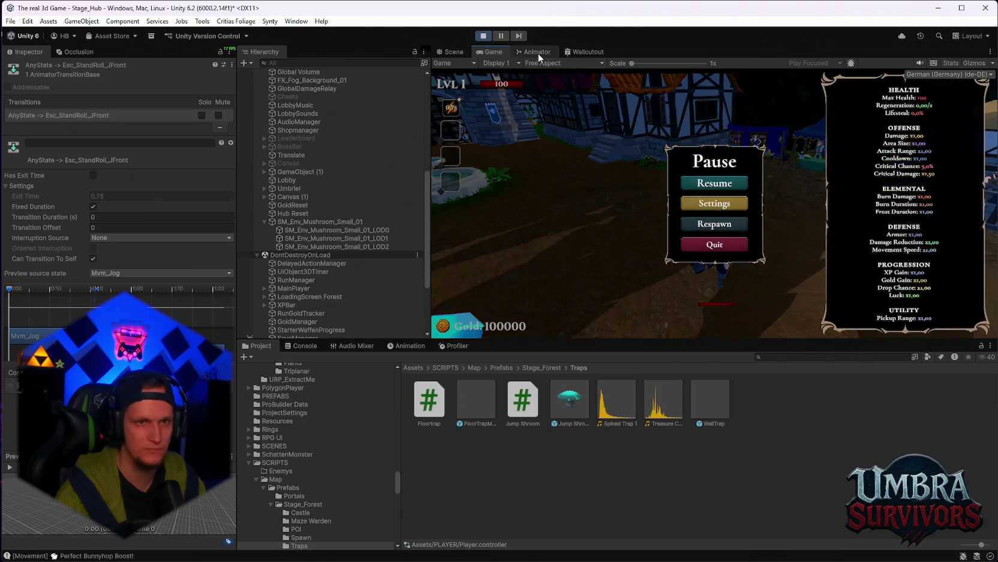
left_click(536, 53)
left_click(129, 238)
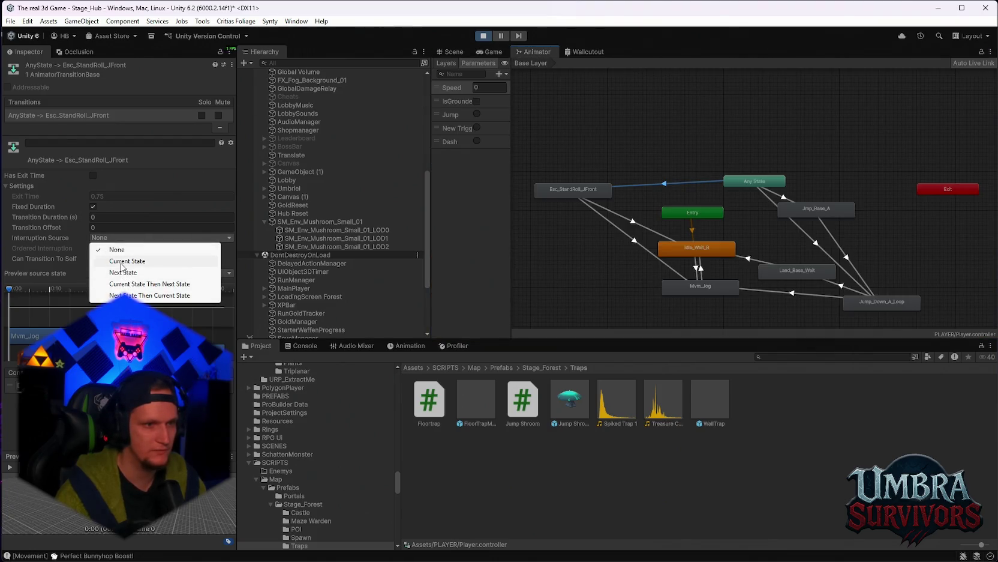
left_click(127, 261)
left_click(491, 52)
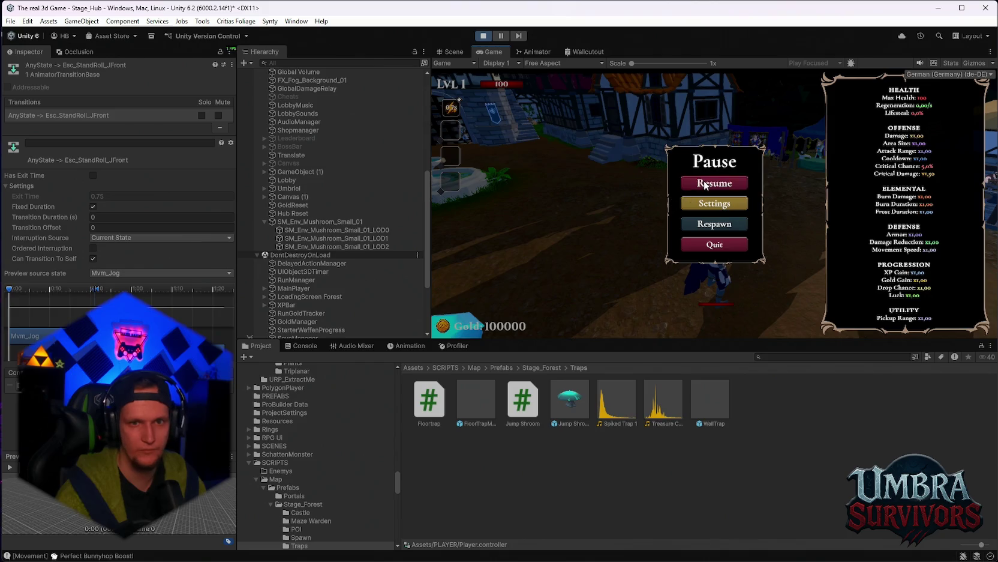
left_click(704, 182)
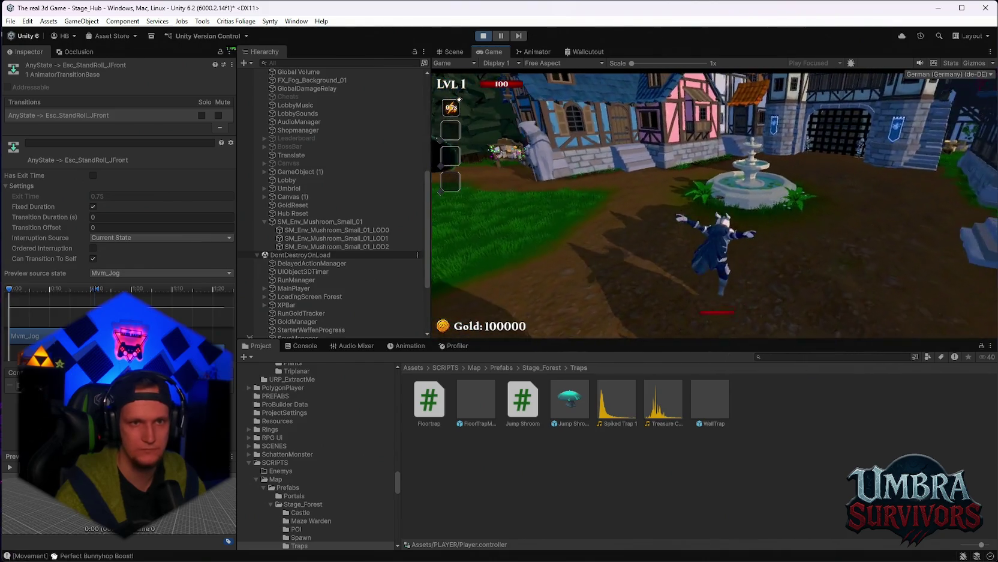
Settle the roll transition's interruption on Current State Then Next State and playtest it.
key("Escape")
left_click(534, 52)
left_click(162, 238)
left_click(138, 283)
left_click(491, 51)
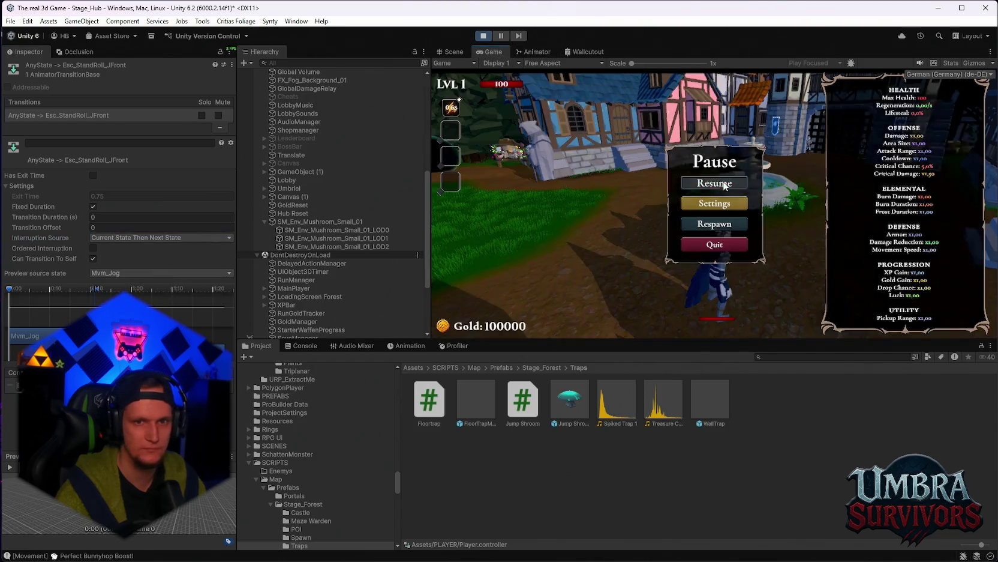
left_click(724, 185)
Pause the game and select the Any State → Jump_Down_A_Loop transition.
key("Escape")
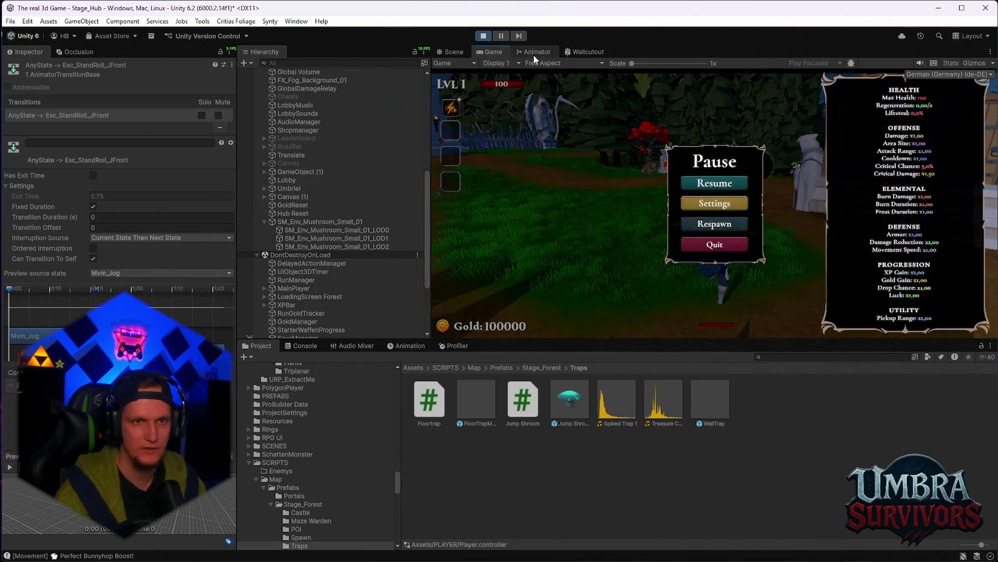
left_click(533, 51)
scroll(819, 269, "up", 3)
left_click(782, 221)
scroll(783, 222, "down", 2)
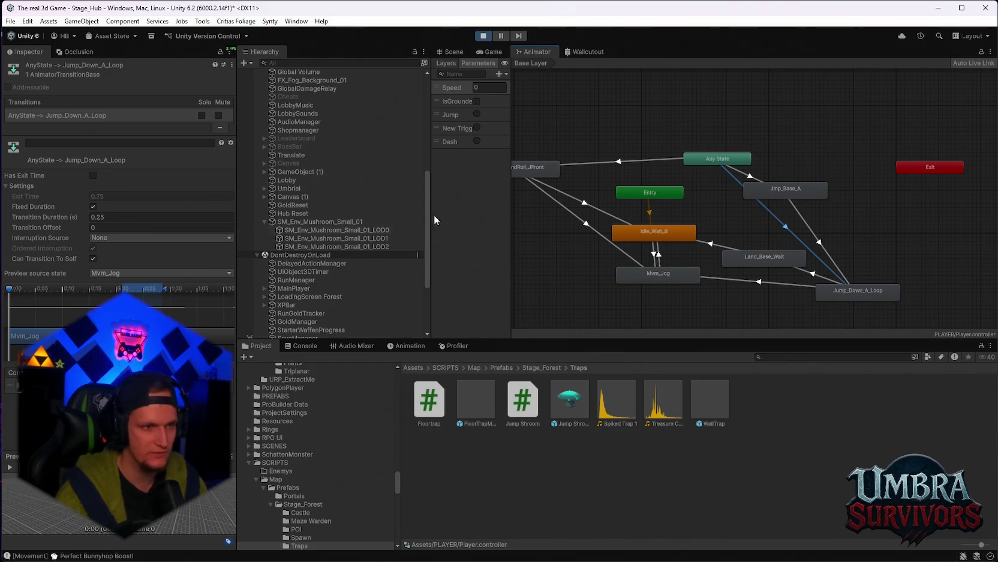
Untick Can Transition To Self on the Any State → Jump_Down_A_Loop transition and playtest it.
left_click(93, 258)
left_click(494, 52)
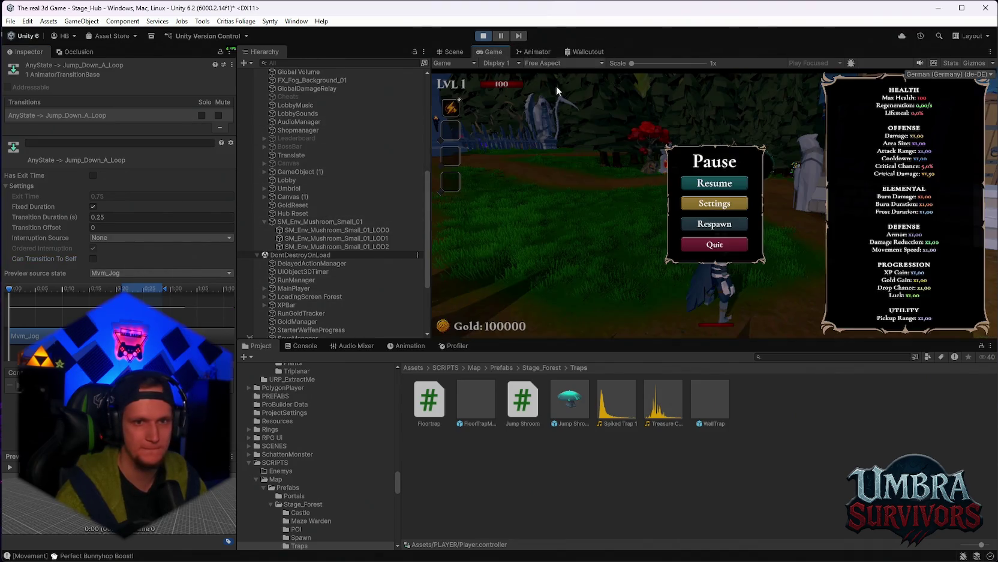
left_click(696, 181)
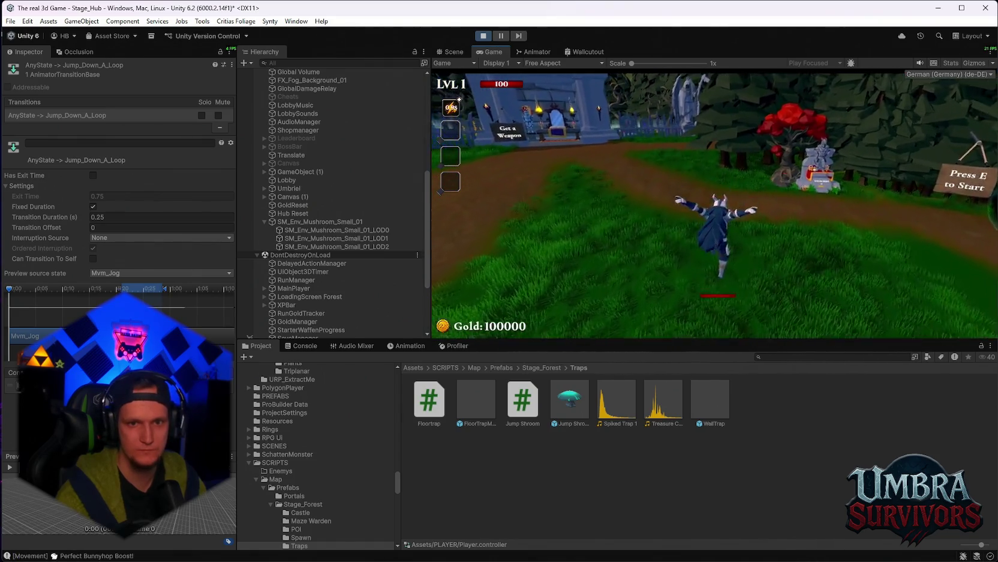
key("Escape")
left_click(523, 49)
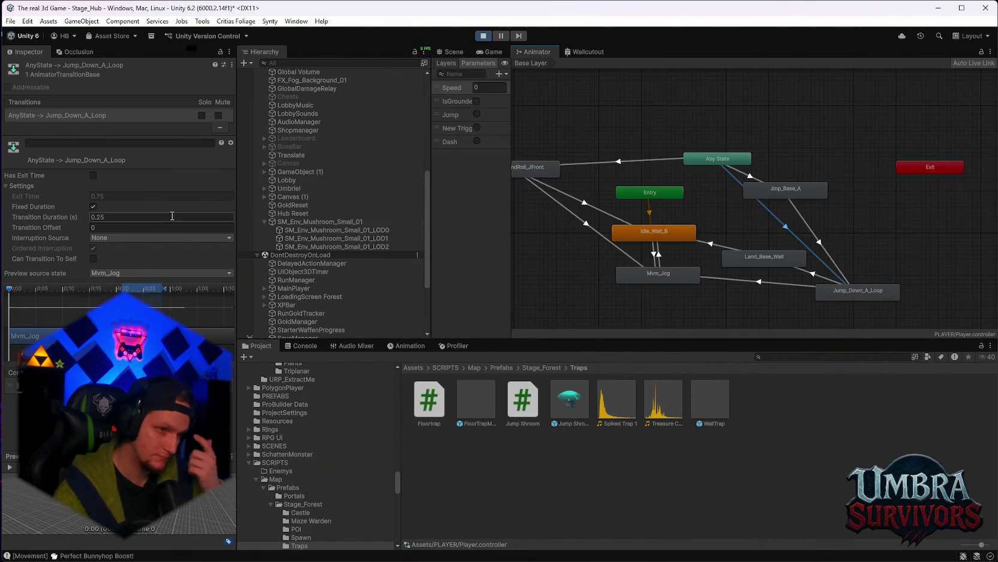
Set the jump-loop transition's Interruption Source to Current State and playtest the jump.
left_click(112, 237)
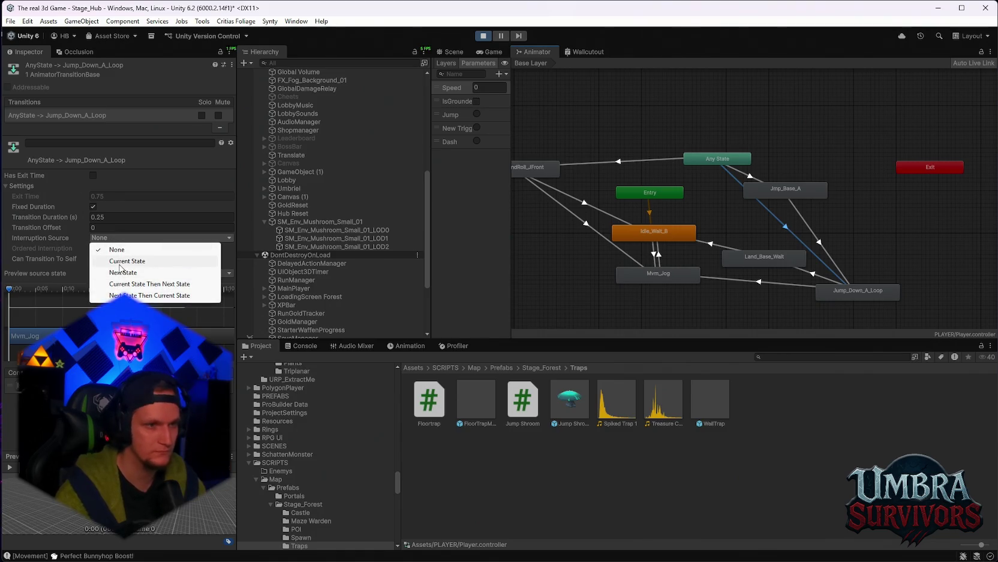
left_click(128, 261)
left_click(502, 51)
left_click(714, 183)
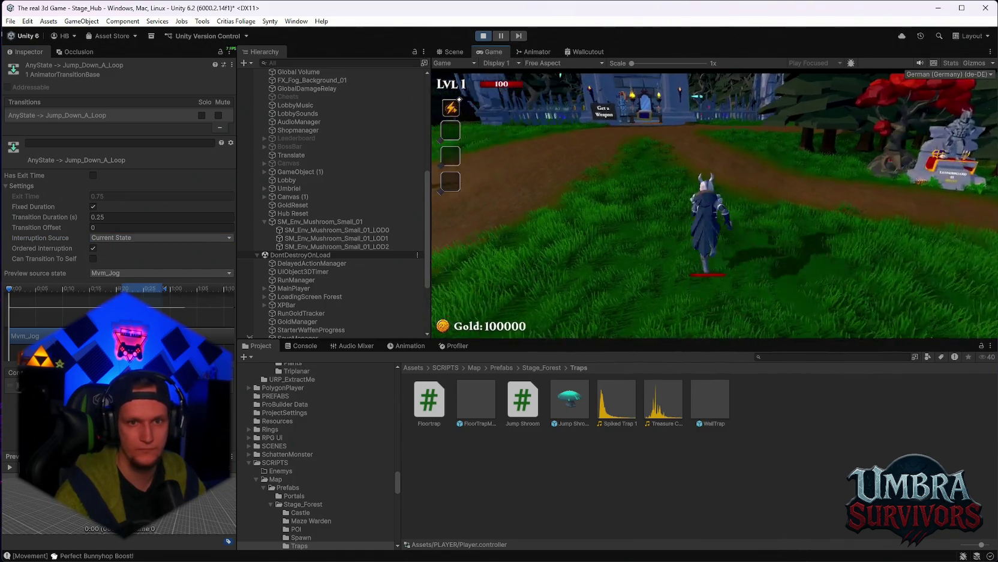
key("Escape")
left_click(720, 184)
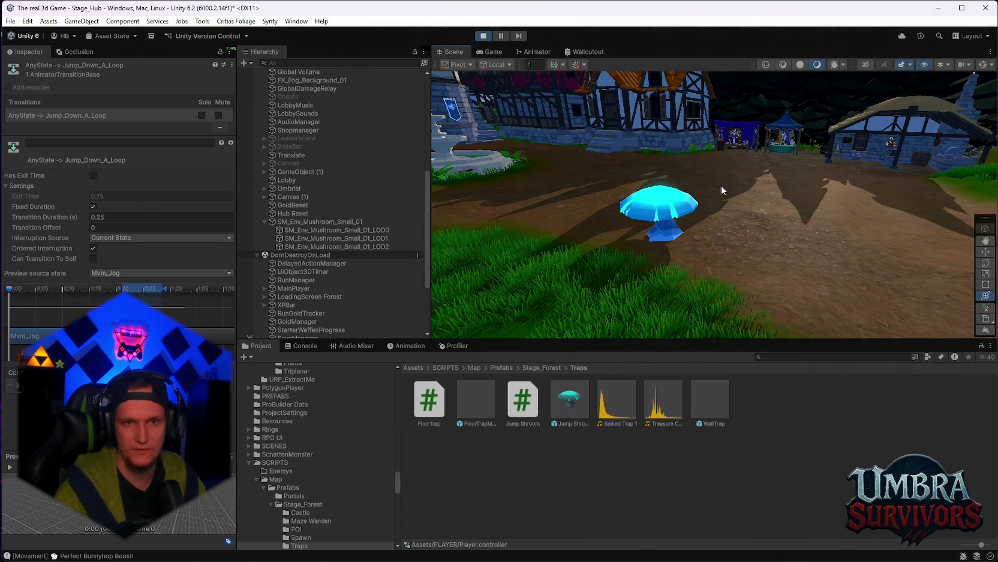
left_click(523, 53)
Compare the Jmp_Base_A and Any State transitions into Jump_Down_A_Loop and the roll transition.
left_click(832, 262)
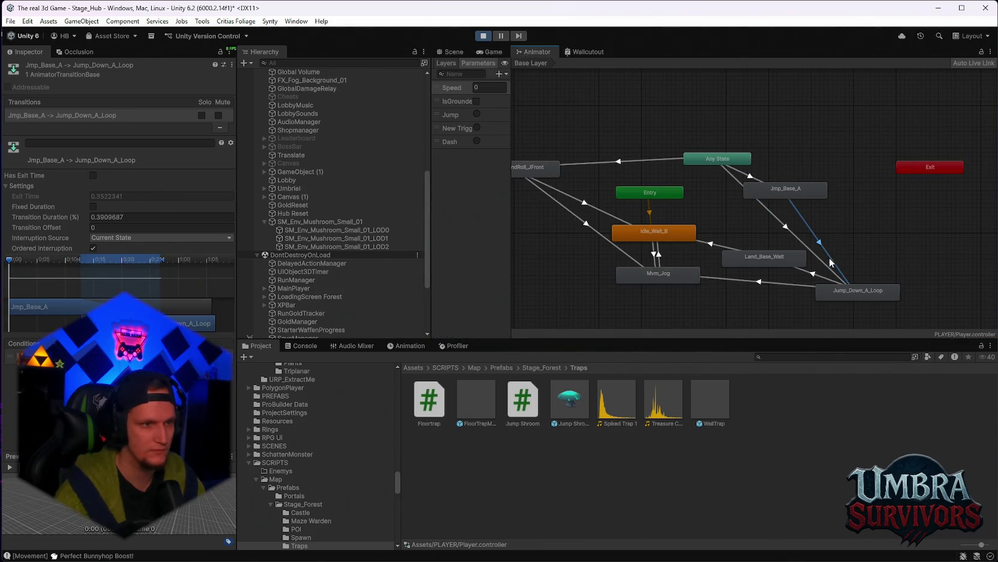
left_click(822, 260)
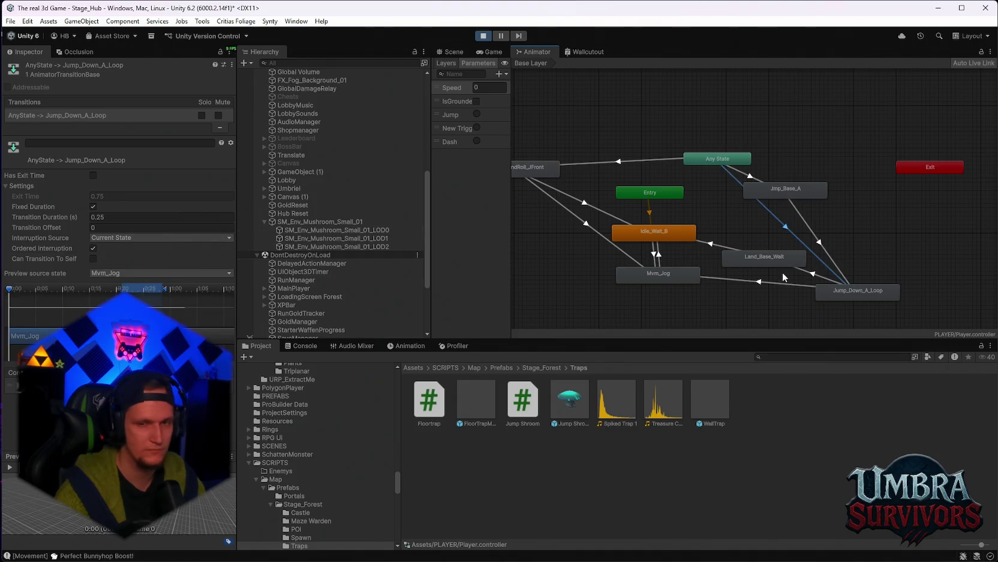
left_click(818, 244)
left_click(805, 246)
left_click(591, 162)
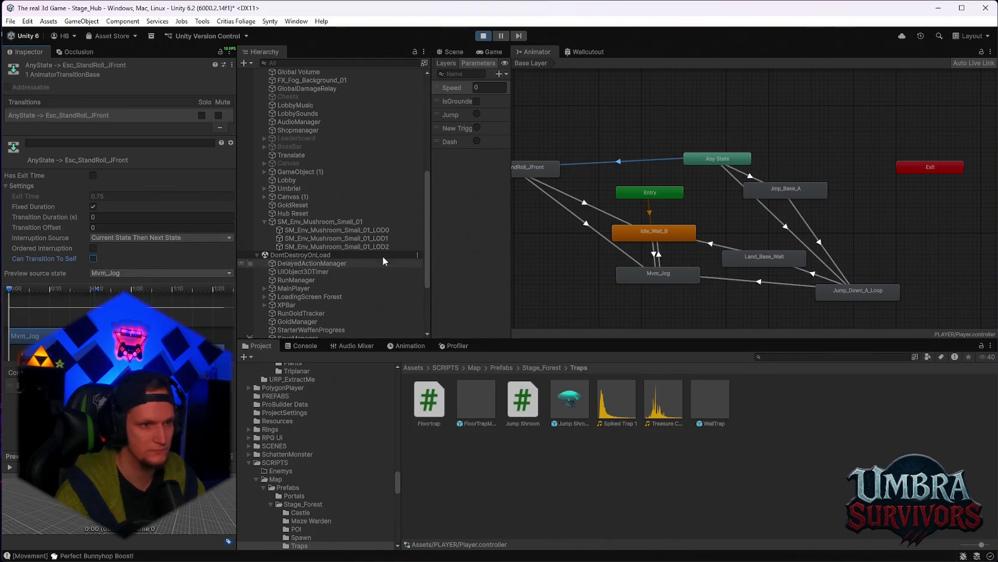
left_click(806, 243)
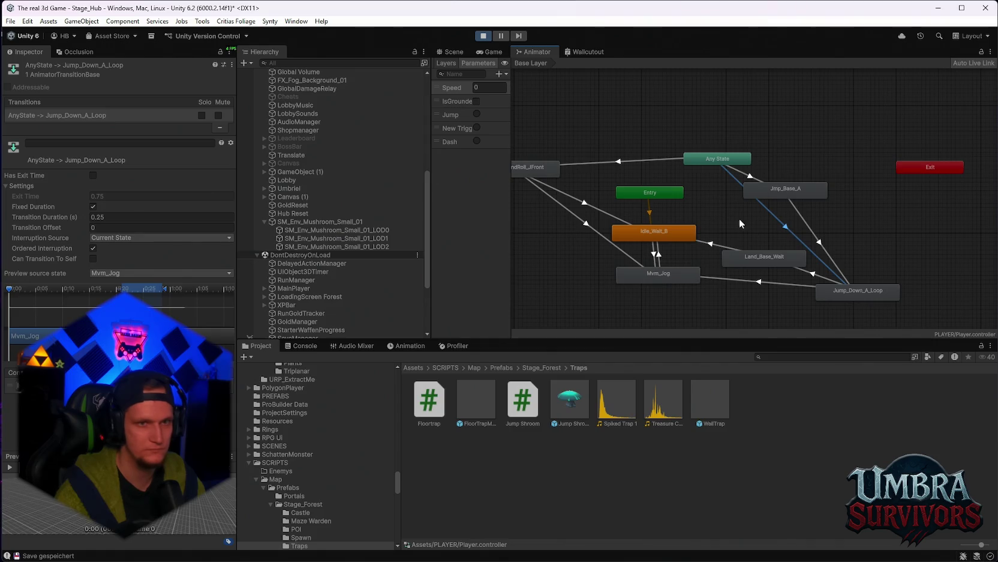
Turn off Fixed Duration on the Any State → Jump_Down_A_Loop transition so 0.25 is a percentage.
left_click(487, 51)
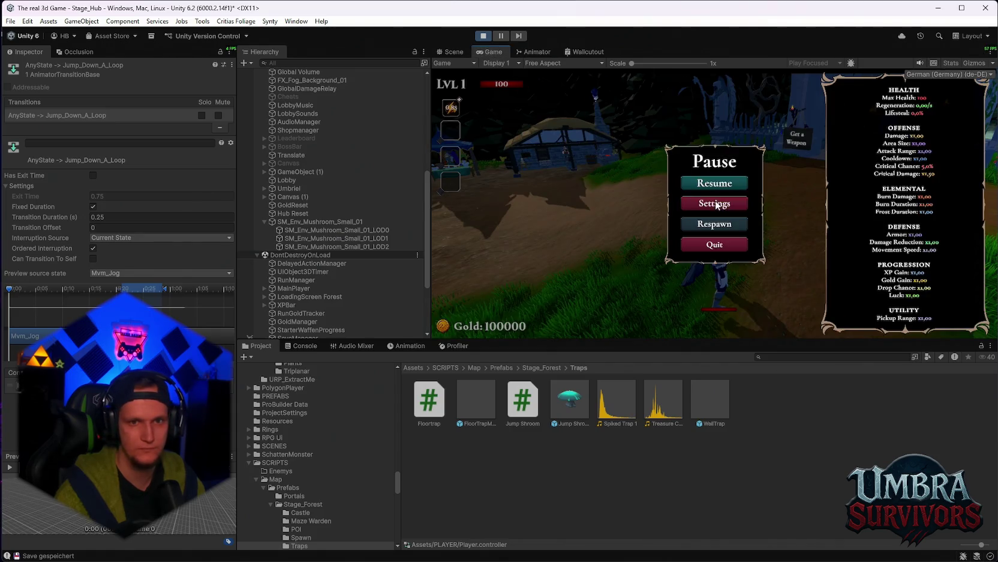
left_click(714, 202)
left_click(537, 56)
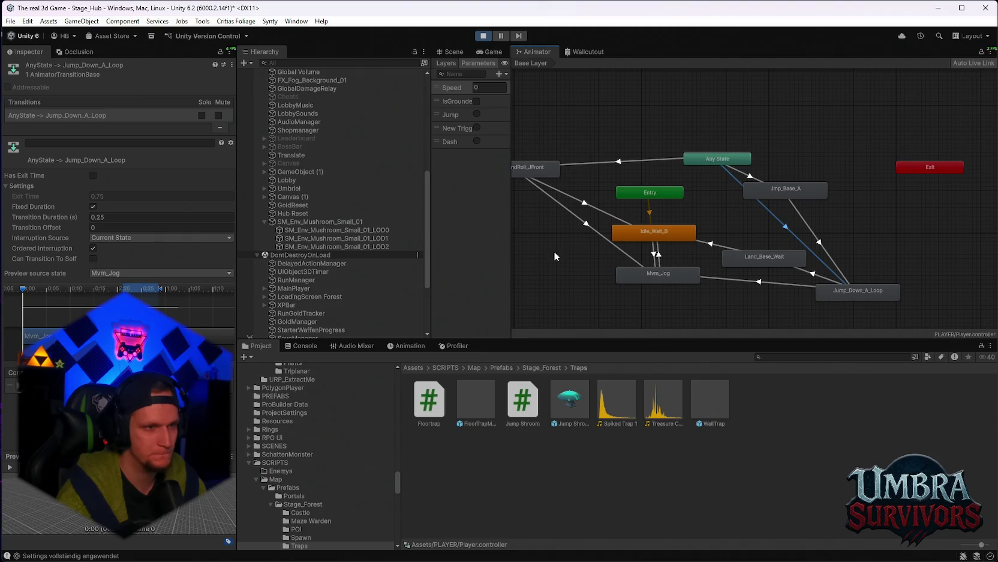
left_click(93, 206)
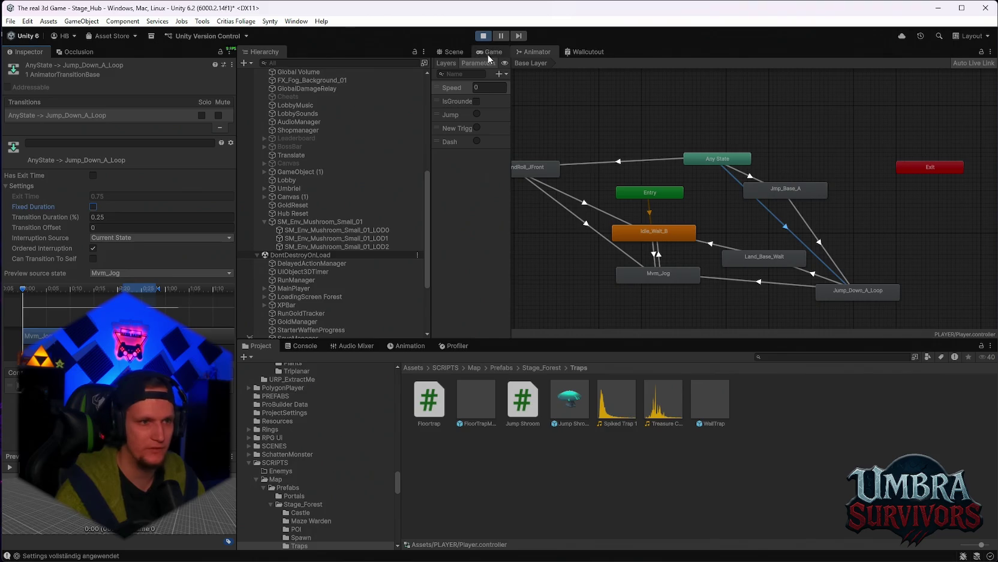
Close the game's settings, test a jump, then pause and return to the Animator.
left_click(490, 53)
left_click(668, 150)
key("Escape")
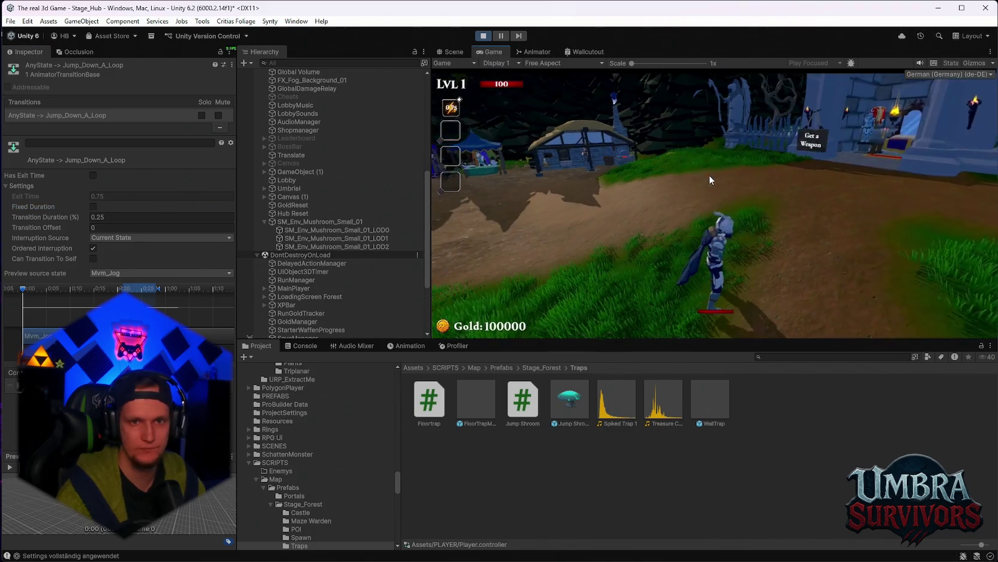
key("w")
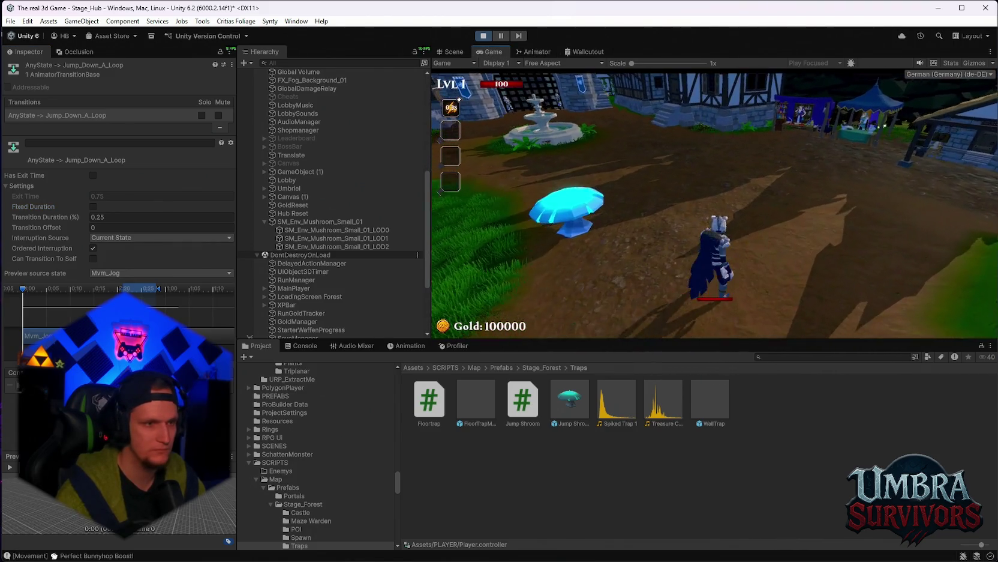
key("Escape")
left_click(532, 55)
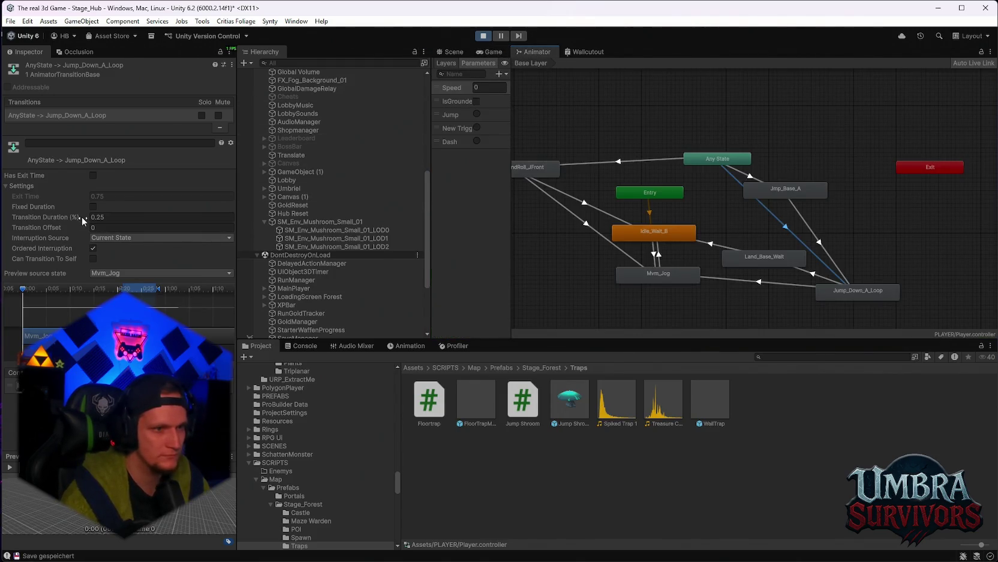
Set the jump-loop transition's Interruption Source to Next State and resume the game.
left_click(129, 238)
left_click(128, 271)
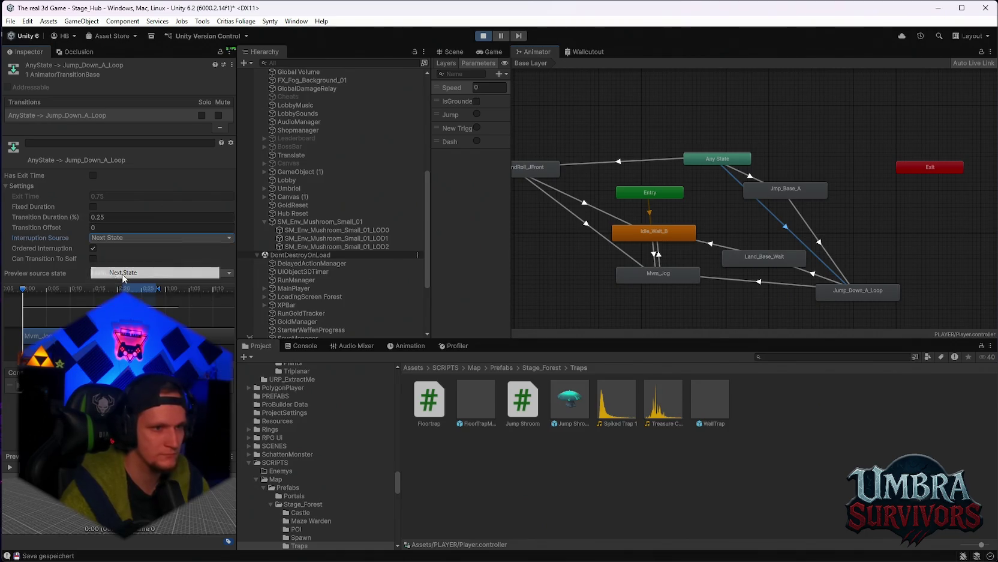
left_click(493, 52)
left_click(714, 180)
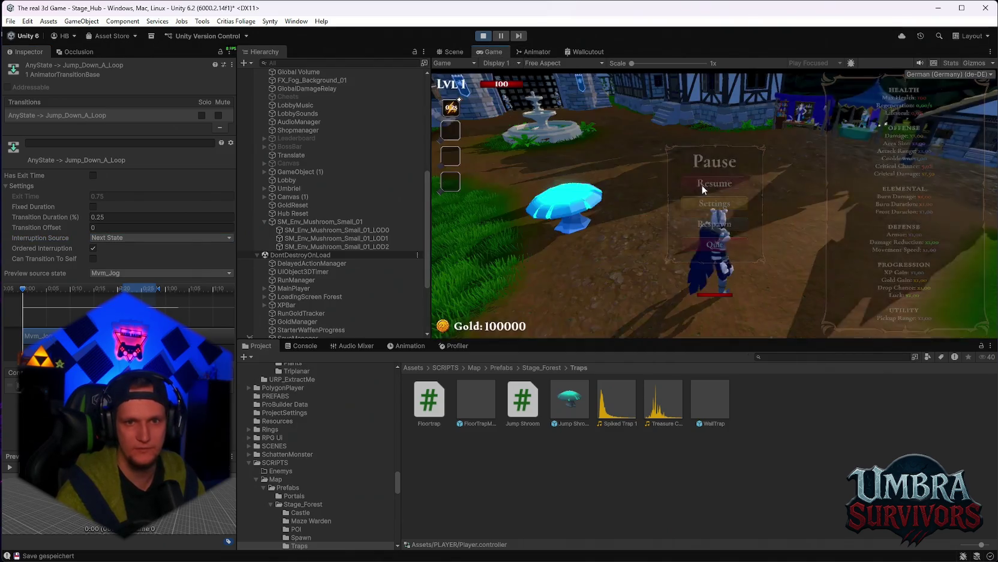
Run and jump across the village to test, then pause with the Game view showing.
key("w")
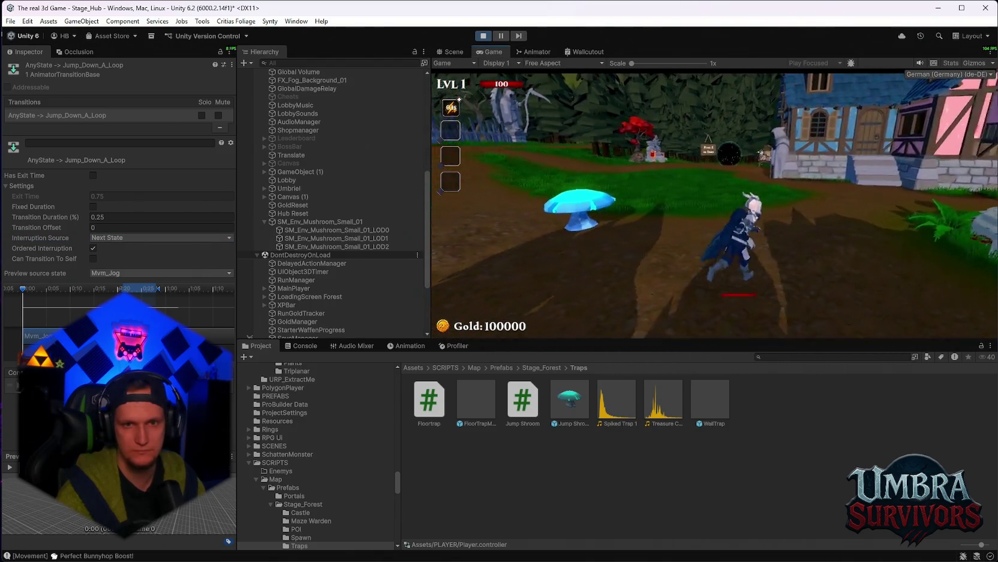
key("w")
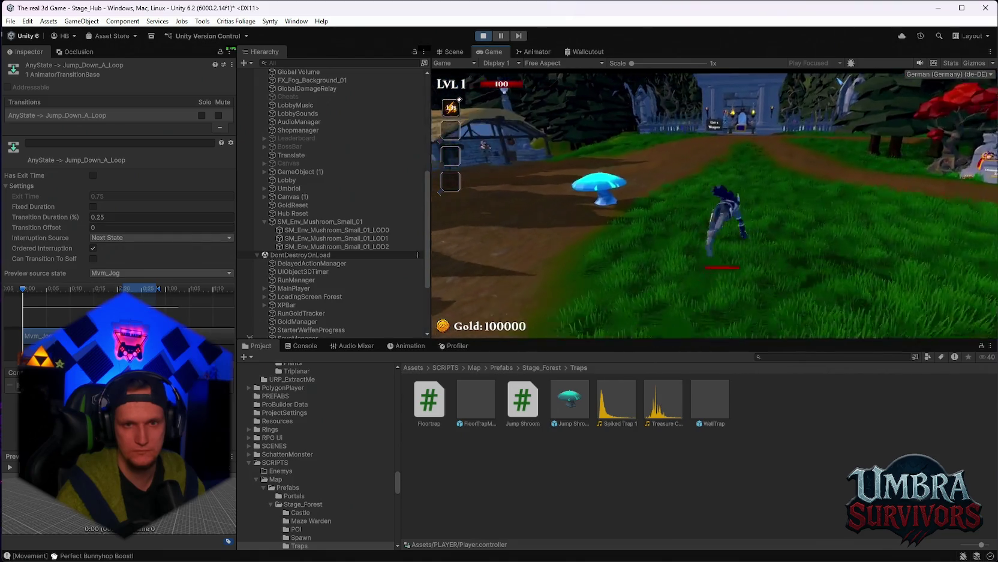
key("w")
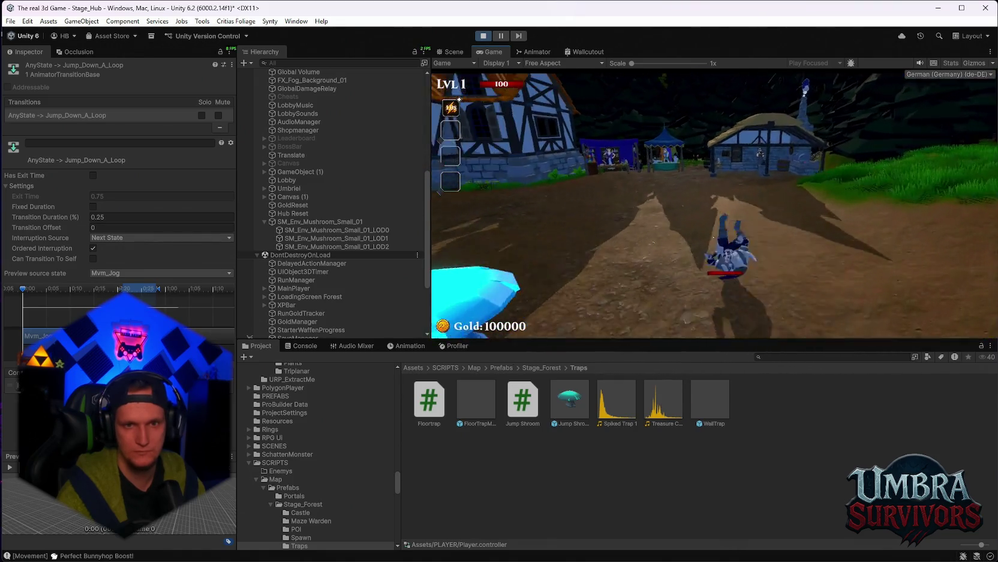
key("w")
key("Escape")
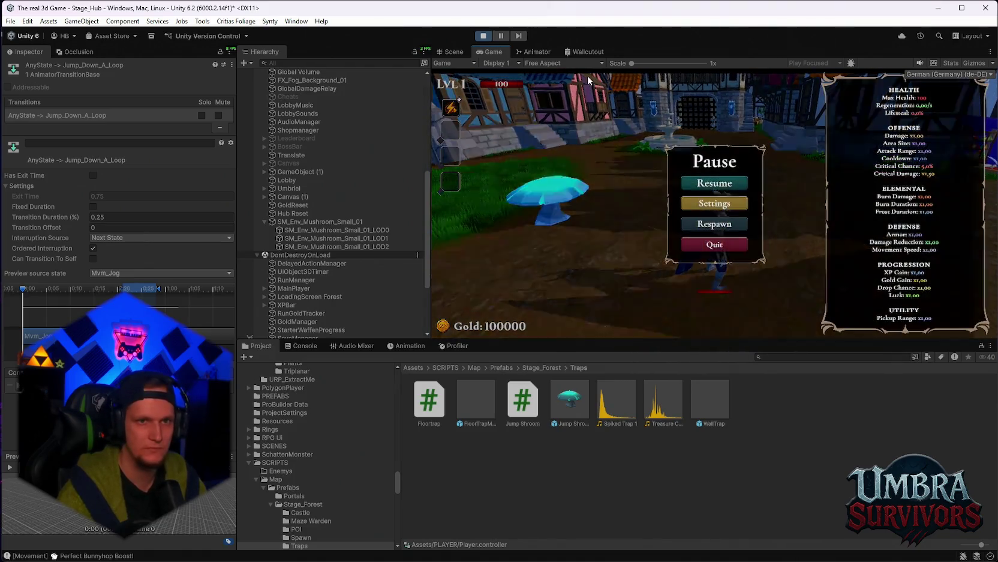
left_click(455, 52)
left_click(494, 52)
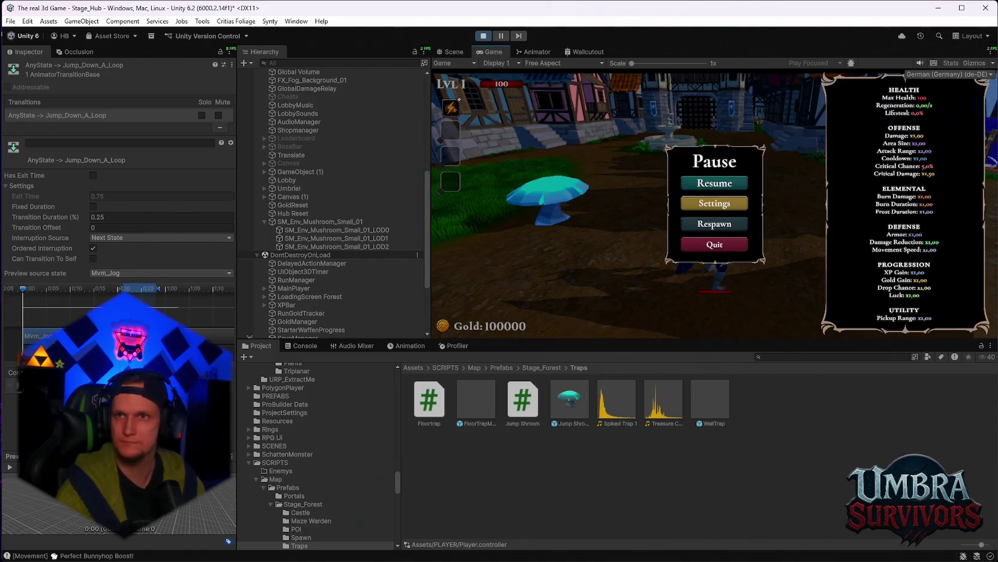
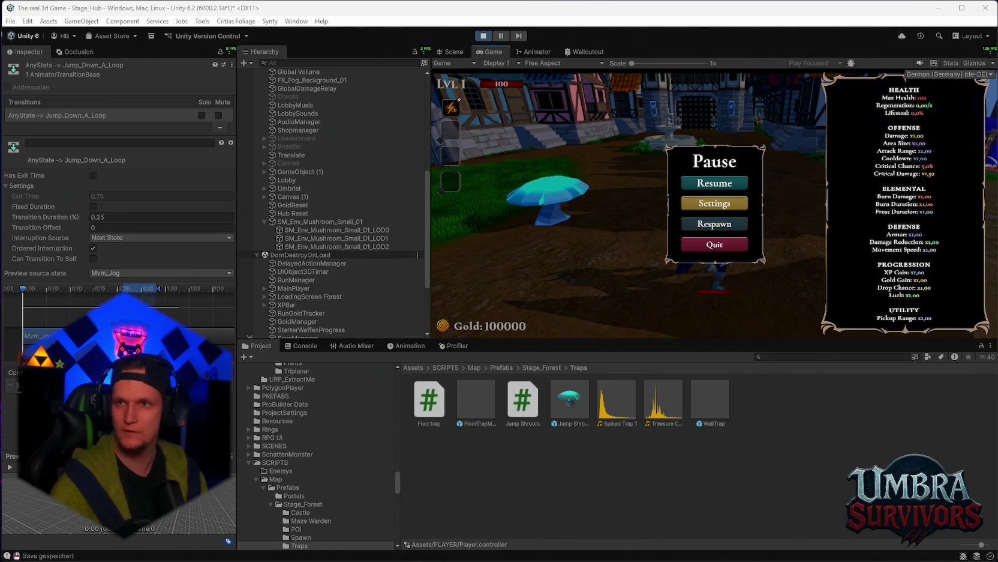
In the Animator graph, select Esc_StandRoll_JFront and review its roll clip's FBX import settings.
left_click(536, 52)
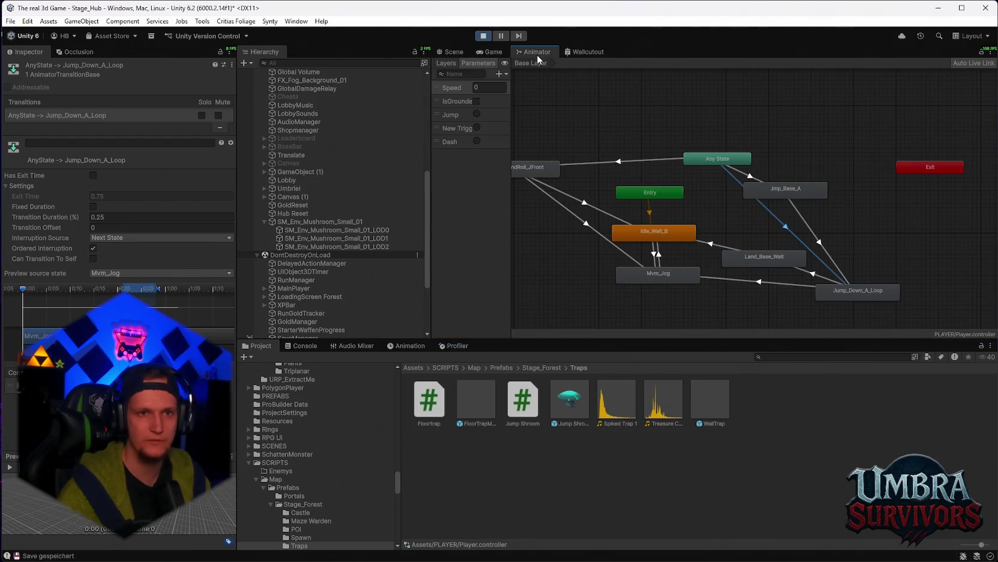
left_click_drag(549, 162, 588, 162)
left_click(557, 168)
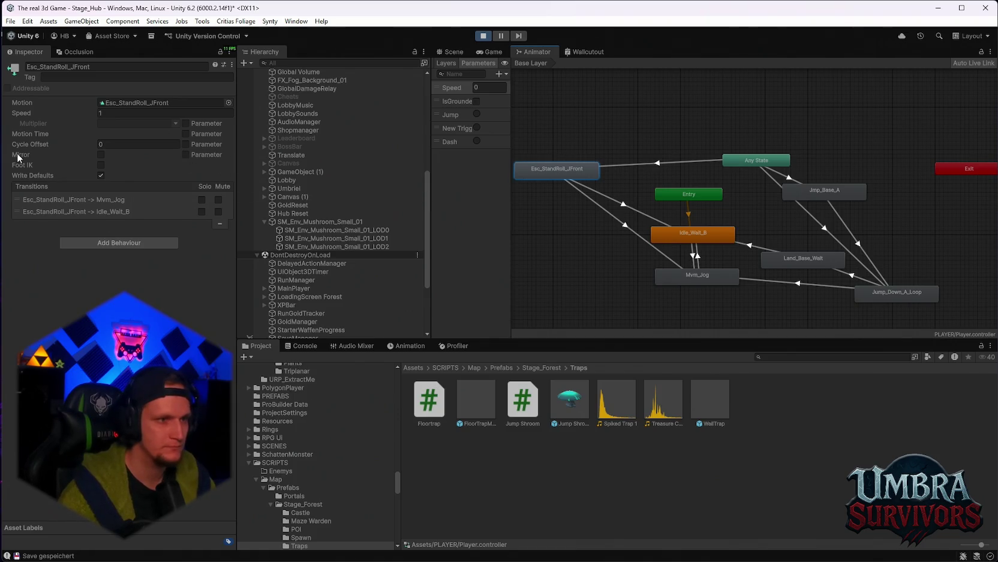
double_click(541, 174)
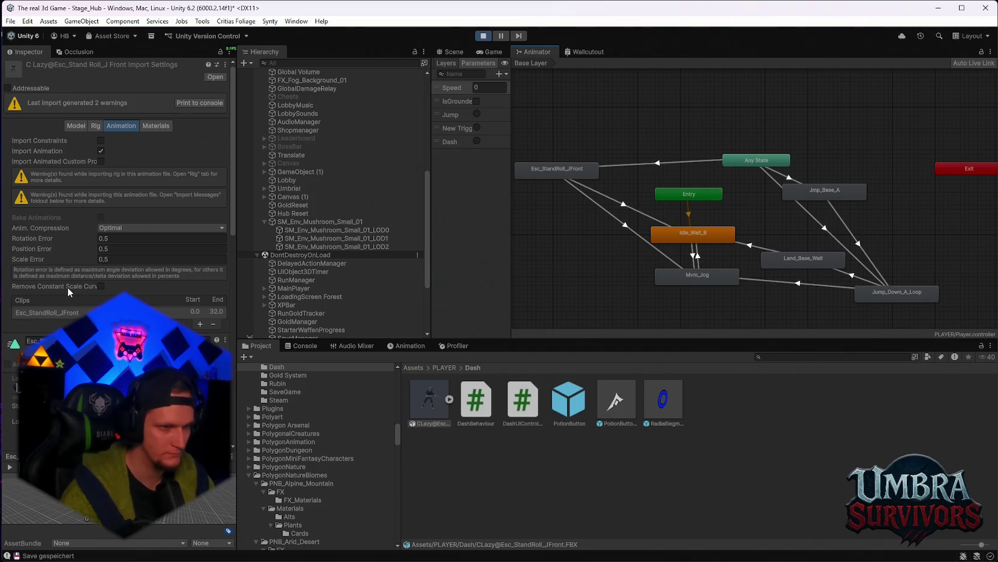
scroll(69, 287, "down", 3)
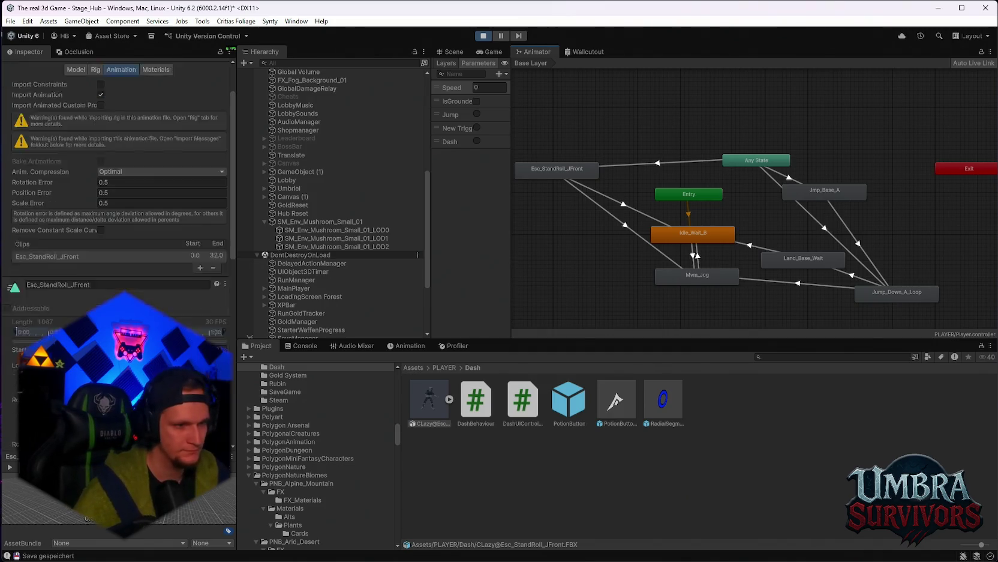
scroll(120, 240, "down", 5)
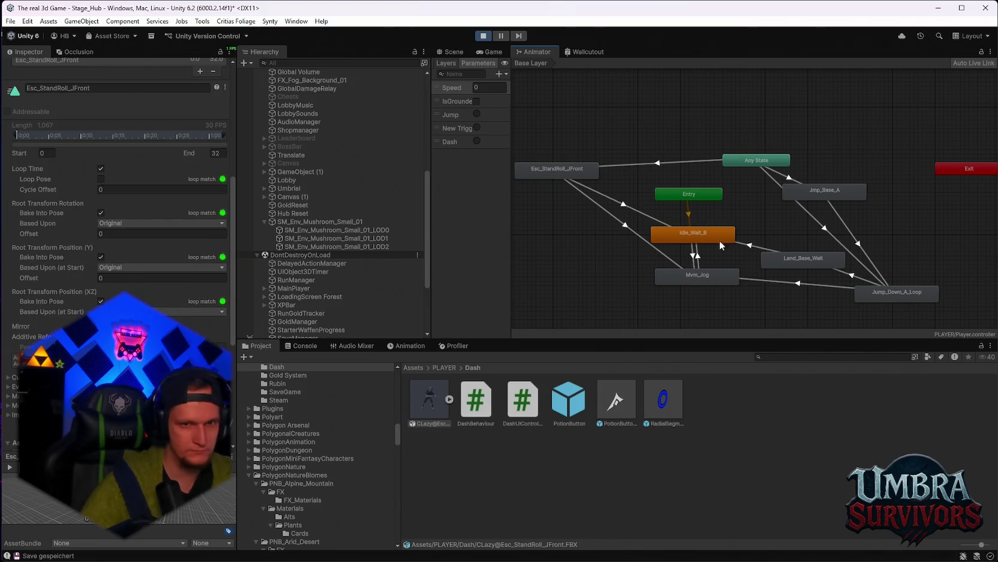
Review the roll-to-Idle_Wait_B transition settings and the Esc_StandRoll_JFront state settings.
left_click(601, 198)
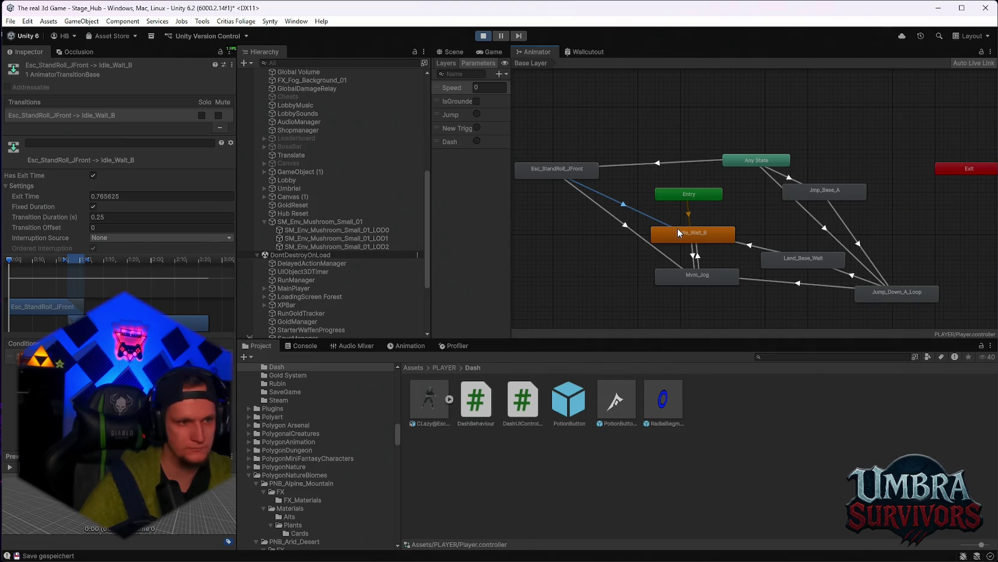
scroll(638, 252, "up", 2)
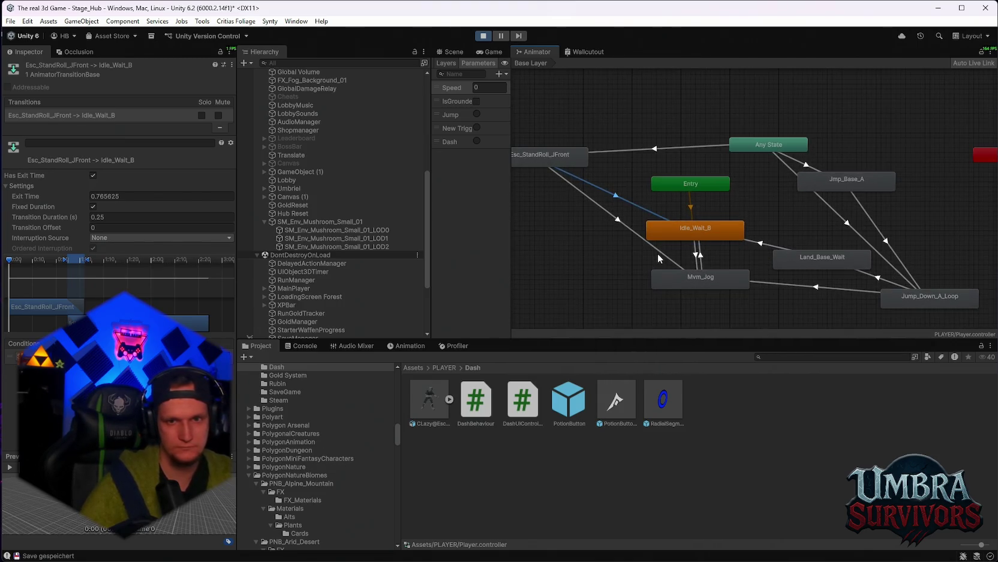
scroll(658, 253, "down", 2)
left_click(567, 174)
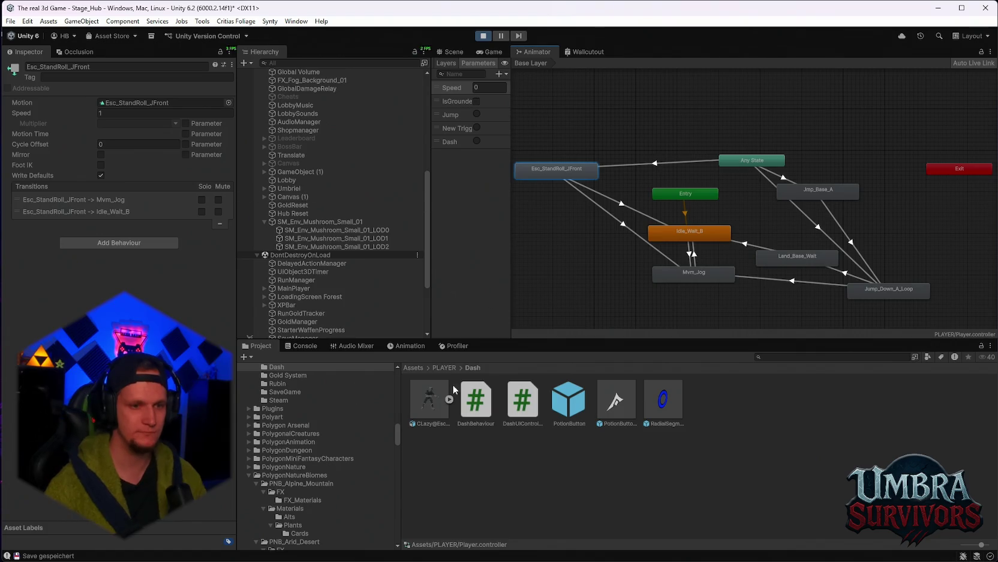
Inspect the Any State to Esc_StandRoll_JFront transition in the Inspector.
scroll(300, 426, "up", 5)
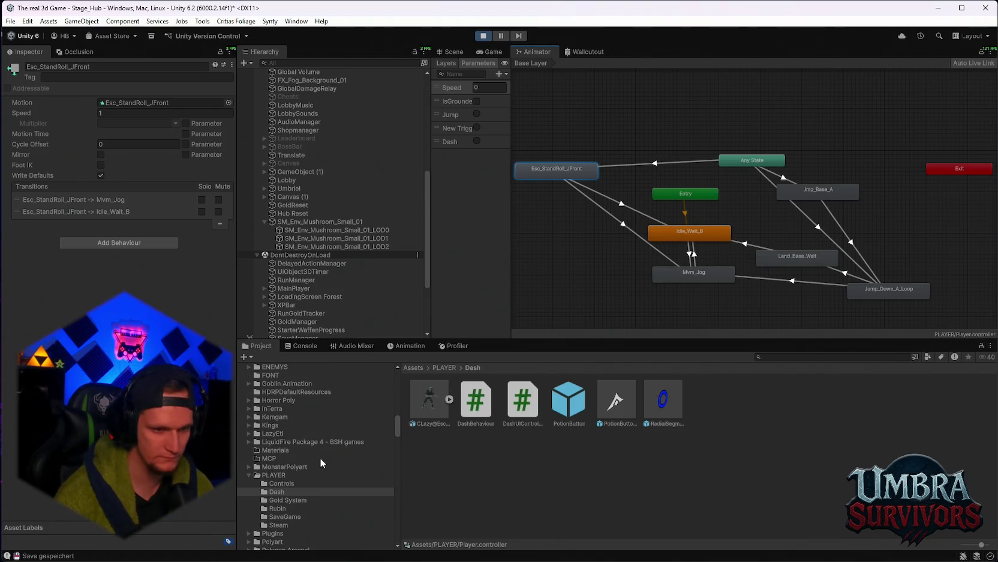
scroll(321, 459, "down", 10)
scroll(320, 457, "down", 5)
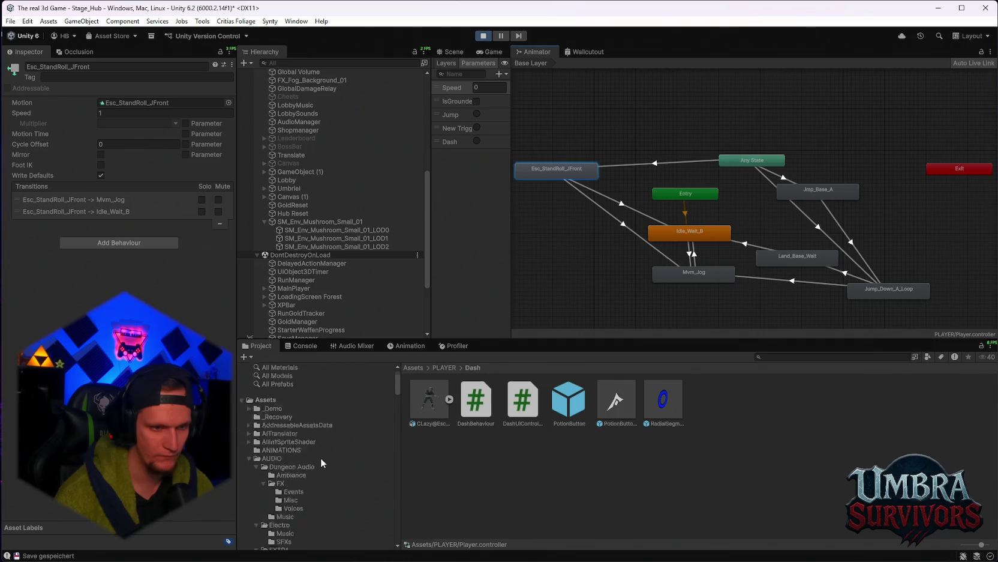
left_click_drag(396, 386, 402, 536)
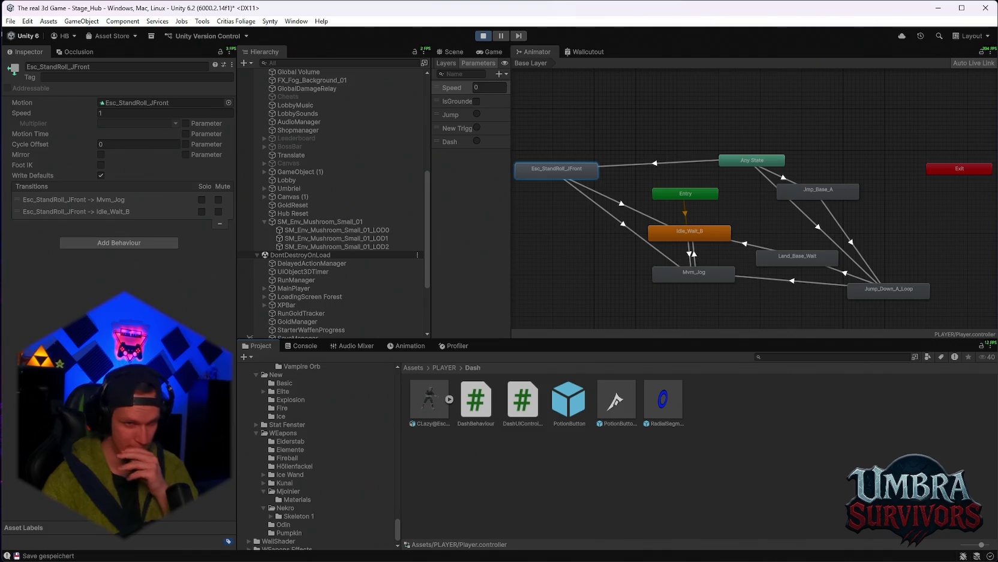
left_click(633, 166)
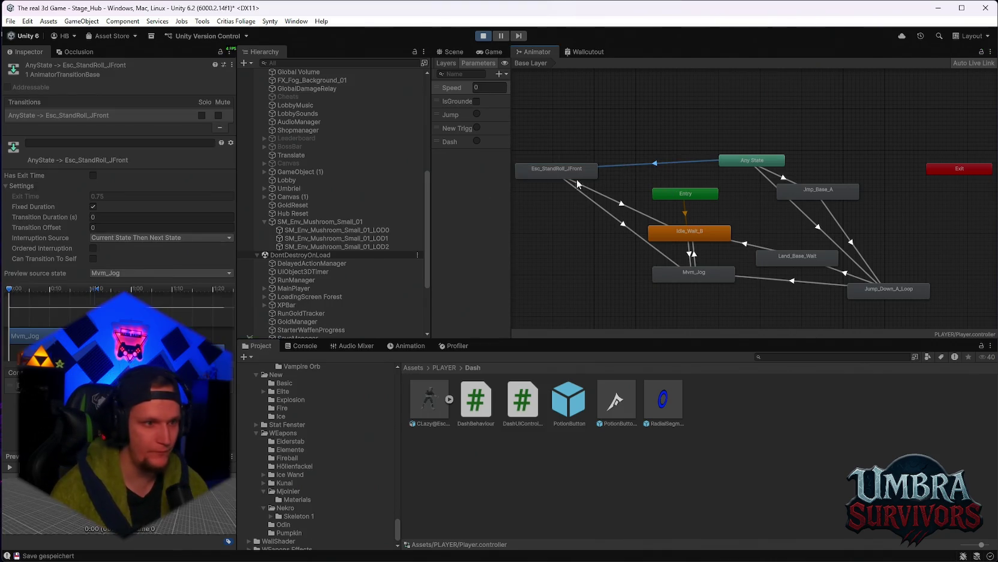
Uncheck Has Exit Time on the roll-to-Idle_Wait_B and roll-to-Mvm_Jog transitions, then return to the game.
left_click(640, 218)
left_click(93, 175)
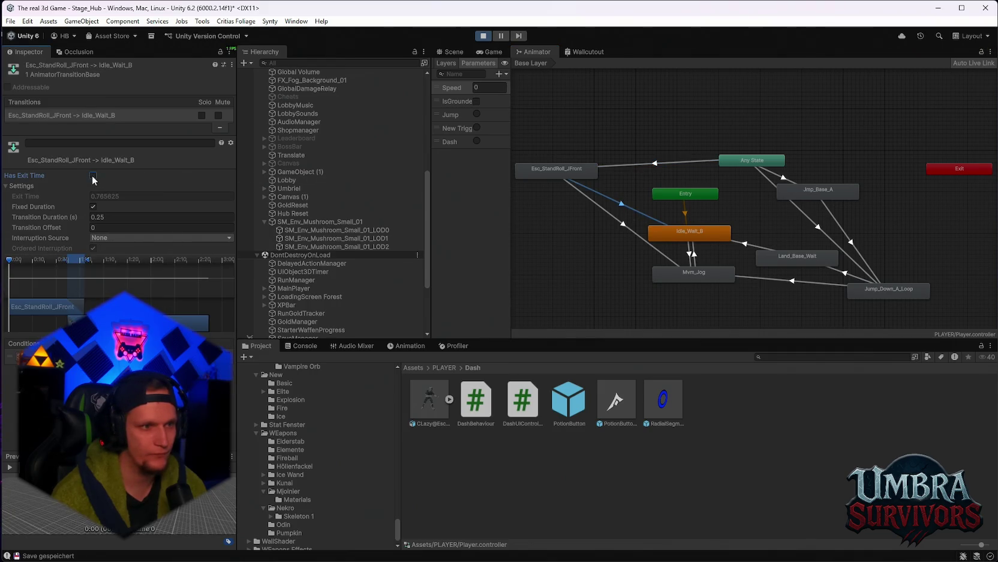
left_click(612, 219)
left_click(93, 176)
left_click(491, 51)
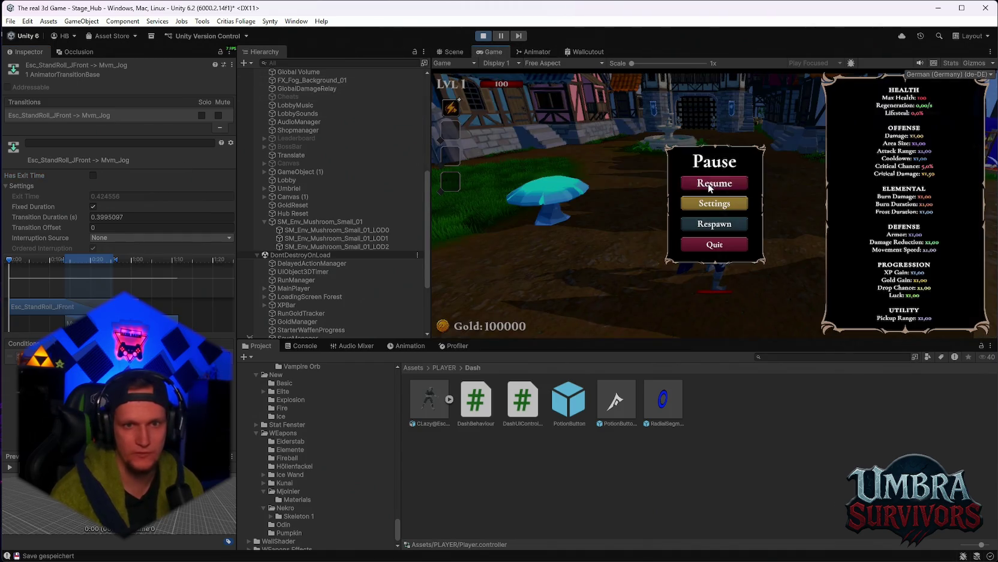
Resume the game to playtest the roll, pause it again, and go back to the Animator graph.
left_click(710, 188)
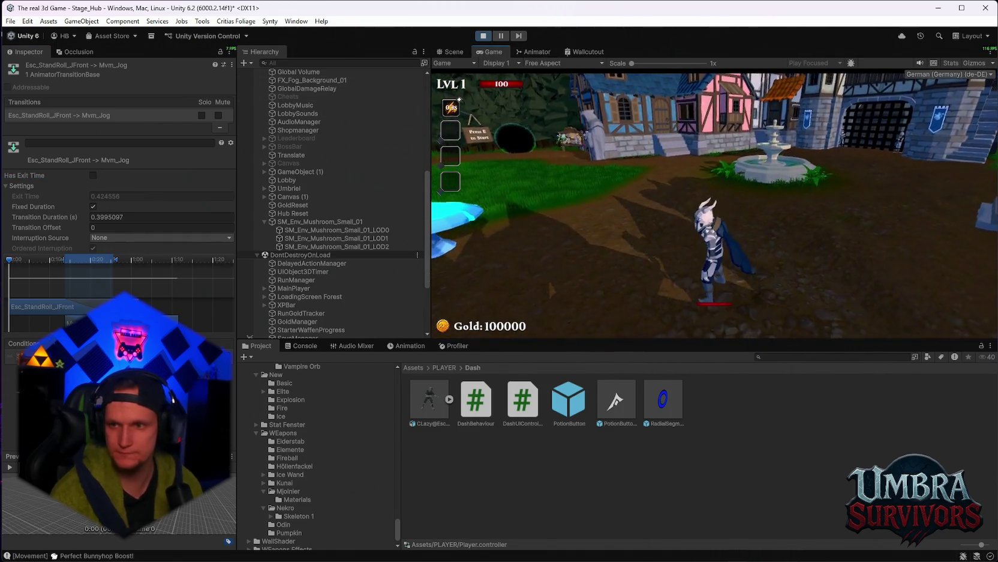
key("Escape")
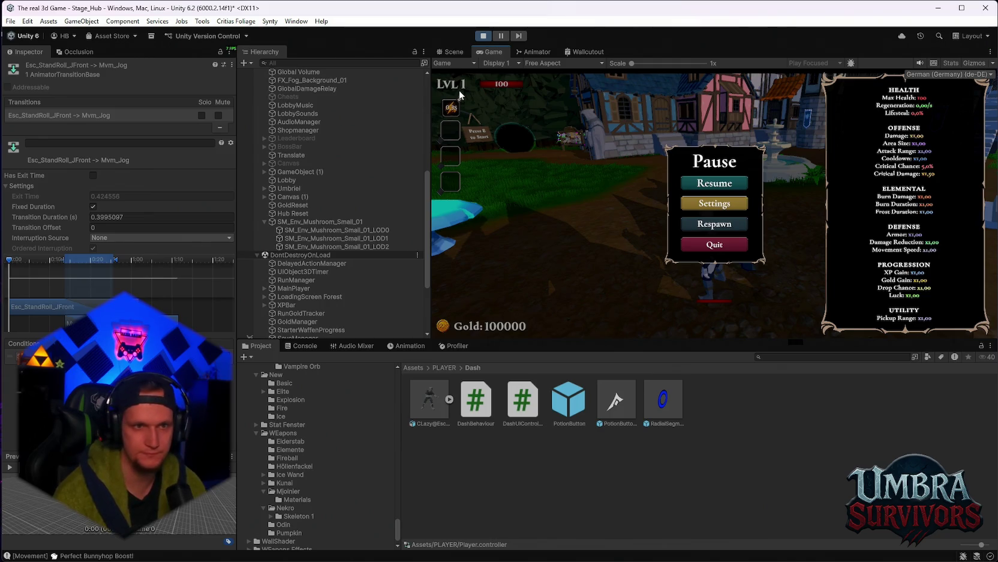
left_click(532, 52)
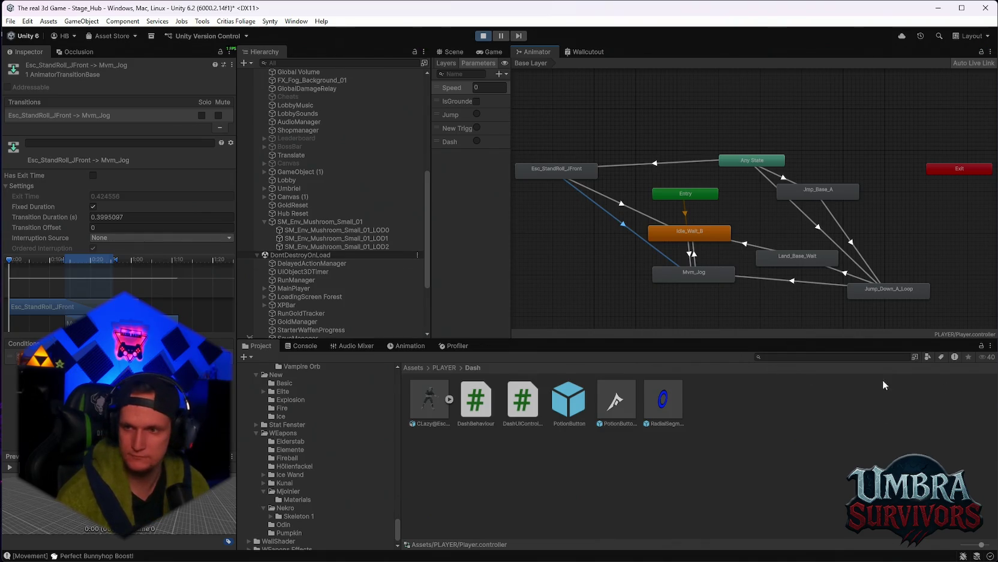
left_click(635, 215)
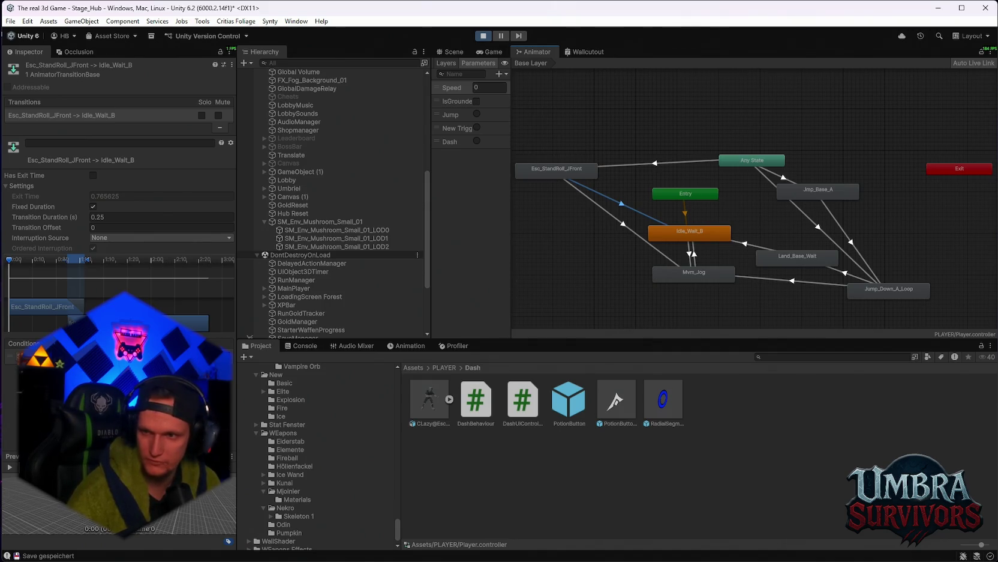
scroll(767, 246, "up", 2)
scroll(768, 228, "up", 1)
scroll(784, 229, "down", 3)
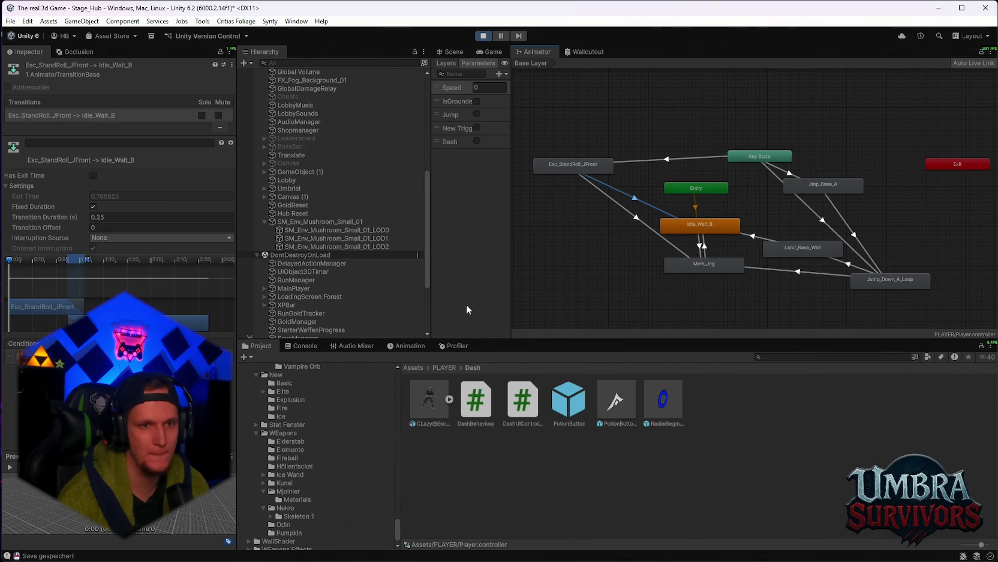
left_click_drag(699, 241, 651, 236)
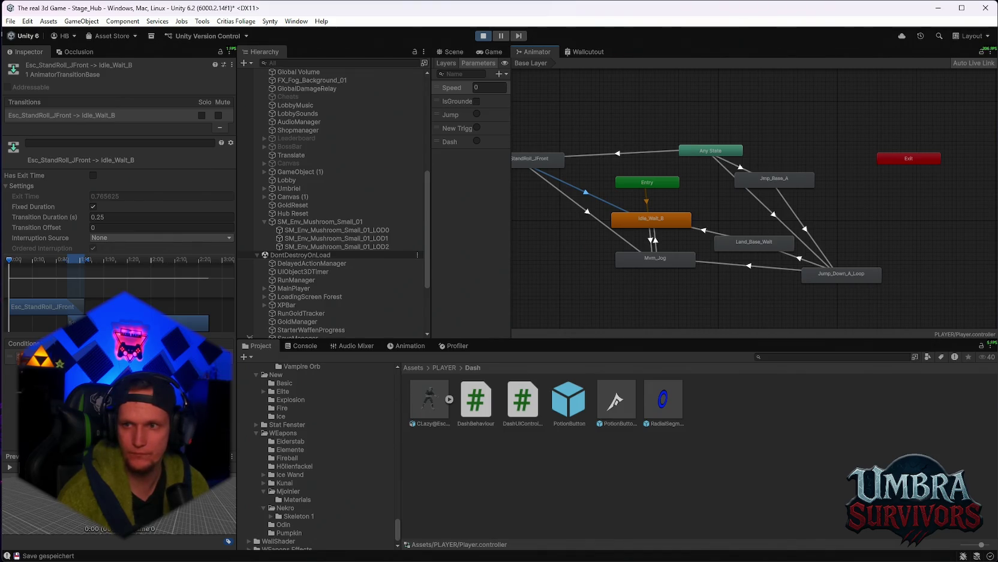
Read DashBehaviour's dash settings and Awake, OnEnable and OnDisable code in the script preview.
left_click(479, 401)
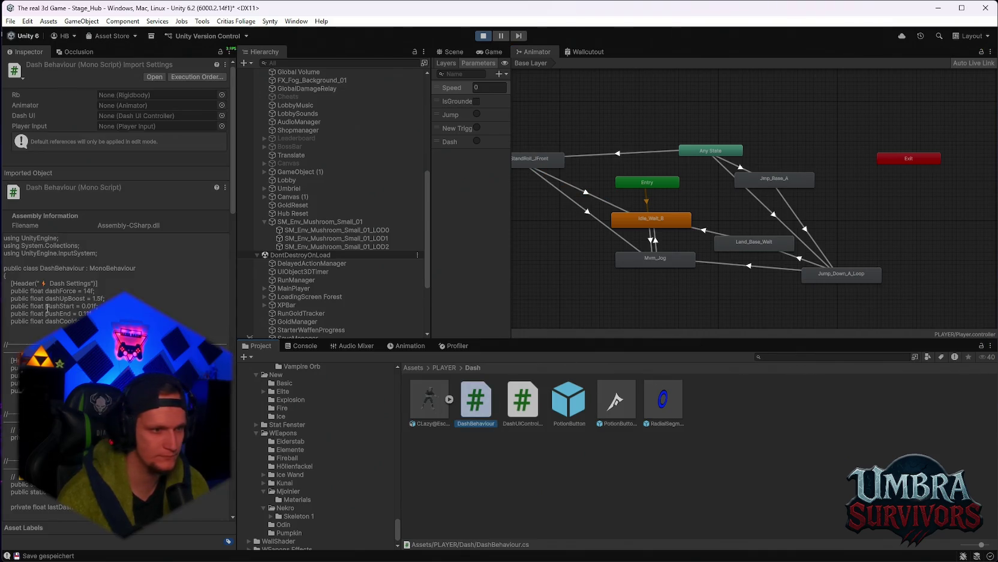
scroll(48, 308, "down", 8)
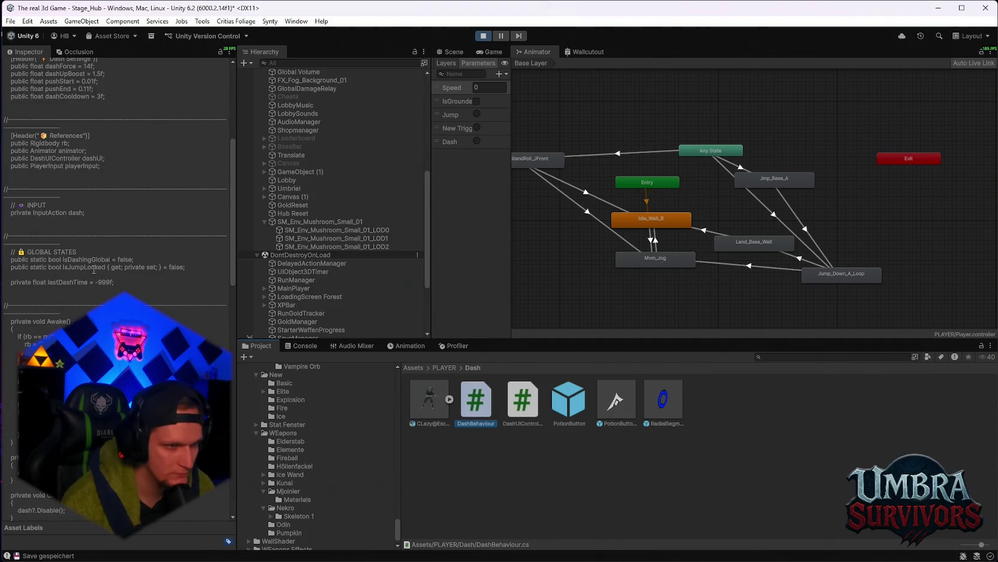
scroll(68, 270, "down", 7)
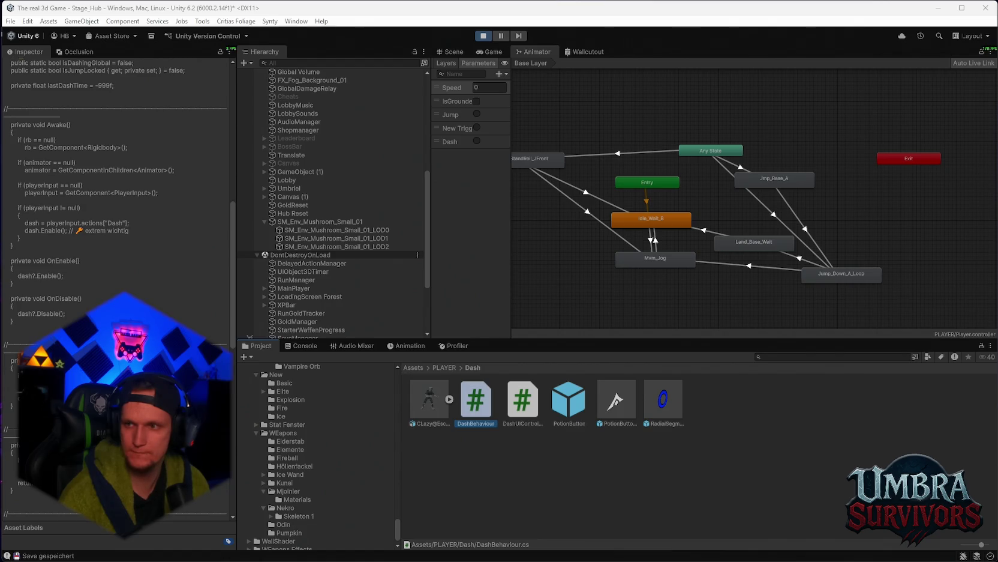
Inspect the Any State→Jump_Down_A_Loop and Jump_Down_A_Loop→Mvm_Jog transitions.
scroll(750, 279, "up", 3)
left_click(759, 173)
left_click(746, 265)
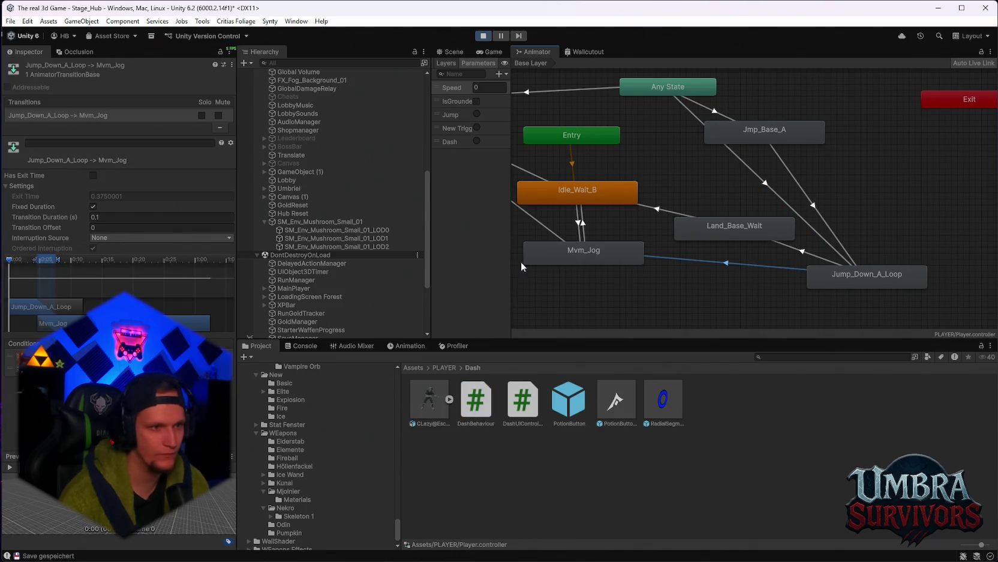
Set the Any State→Jump_Down_A_Loop transition's Interruption Source to None.
left_click(814, 230)
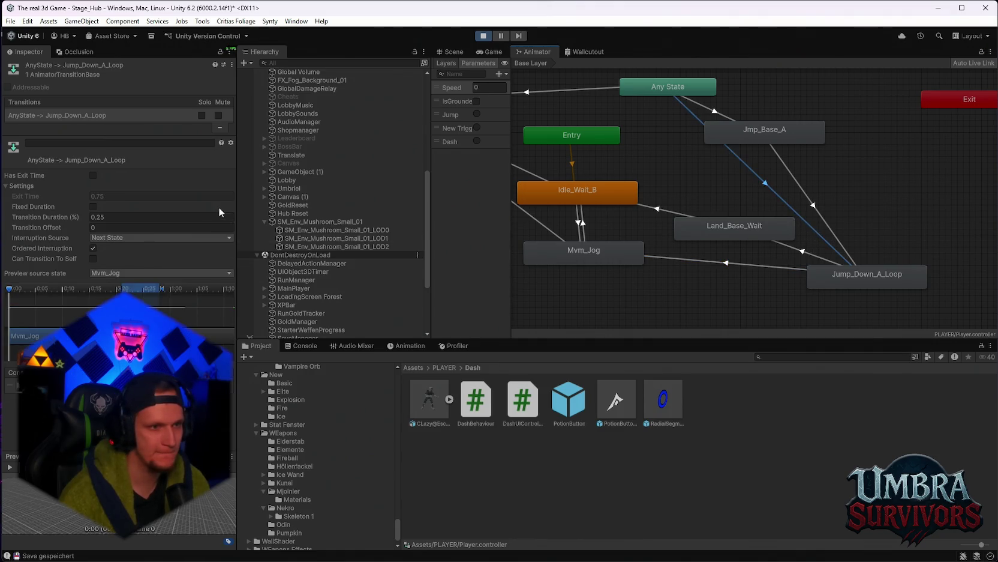
left_click(117, 236)
left_click(121, 246)
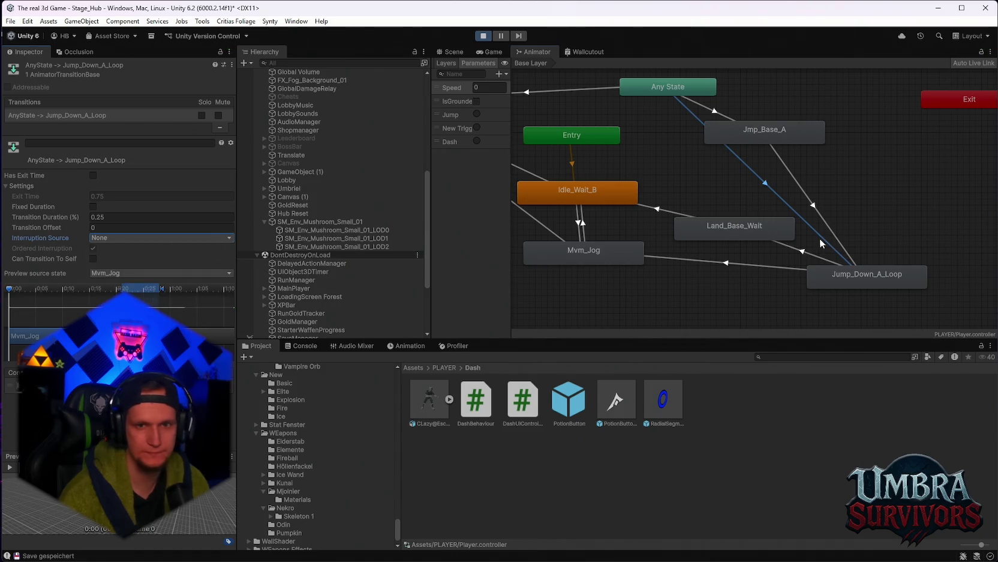
left_click_drag(820, 239, 774, 237)
scroll(774, 237, "down", 4)
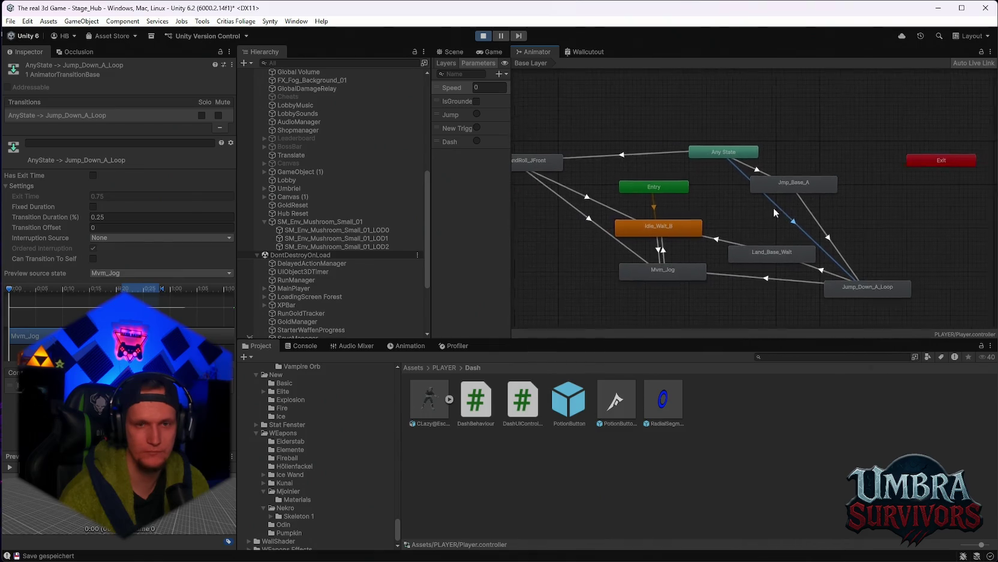
scroll(790, 222, "up", 2)
left_click_drag(766, 212, 802, 222)
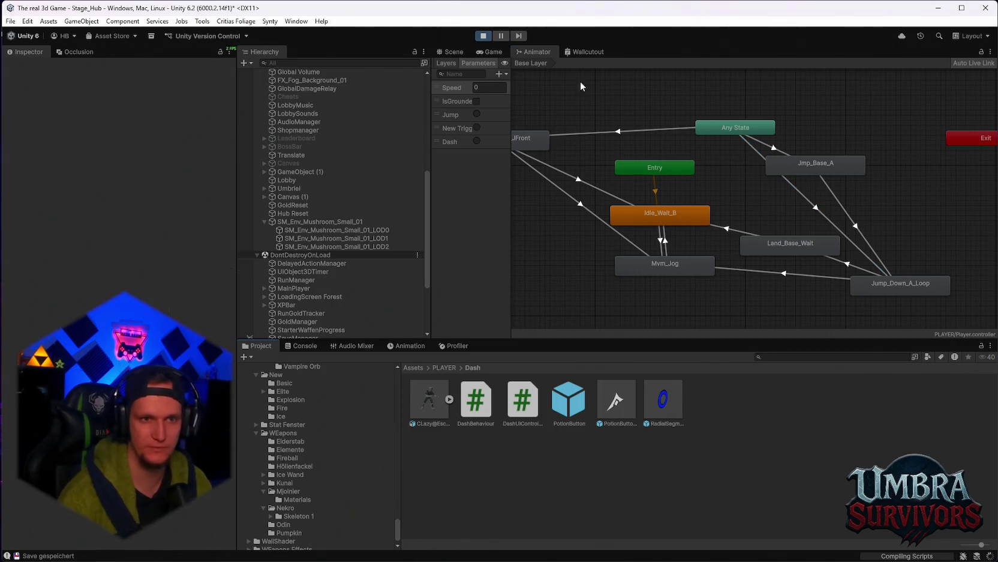
left_click(306, 345)
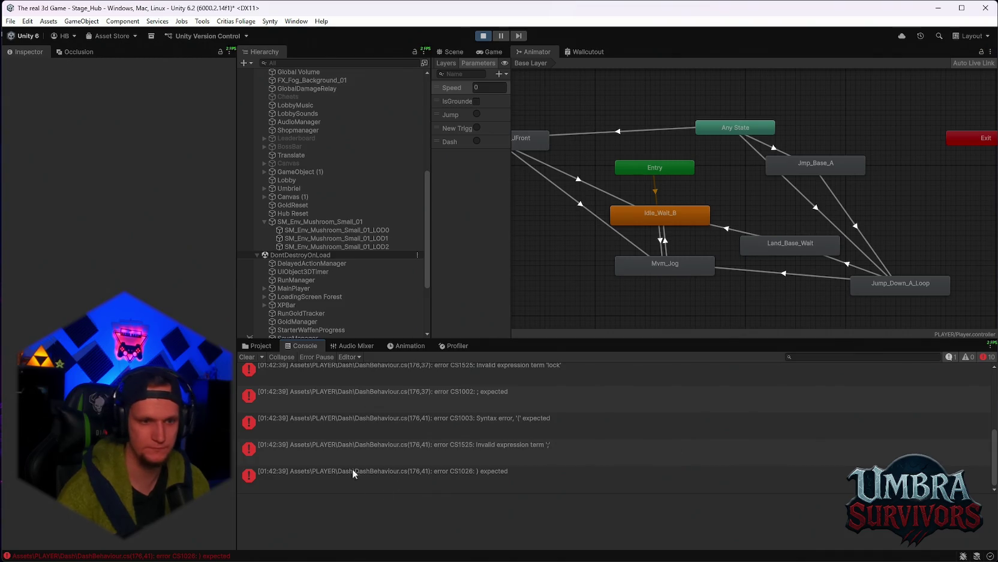
scroll(462, 451, "up", 5)
left_click(414, 405)
scroll(438, 468, "down", 3)
left_click(437, 477, "shift")
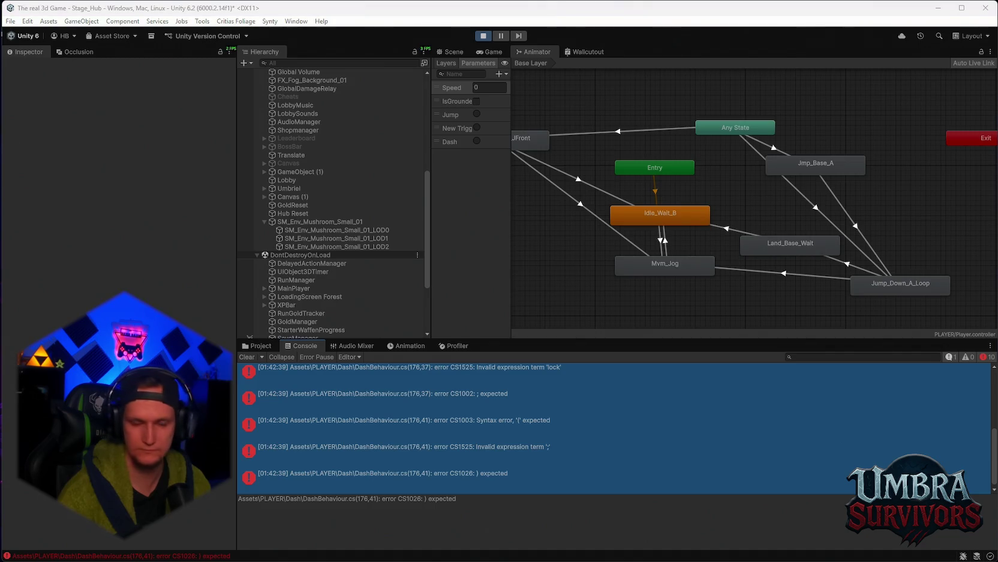
left_click(437, 477)
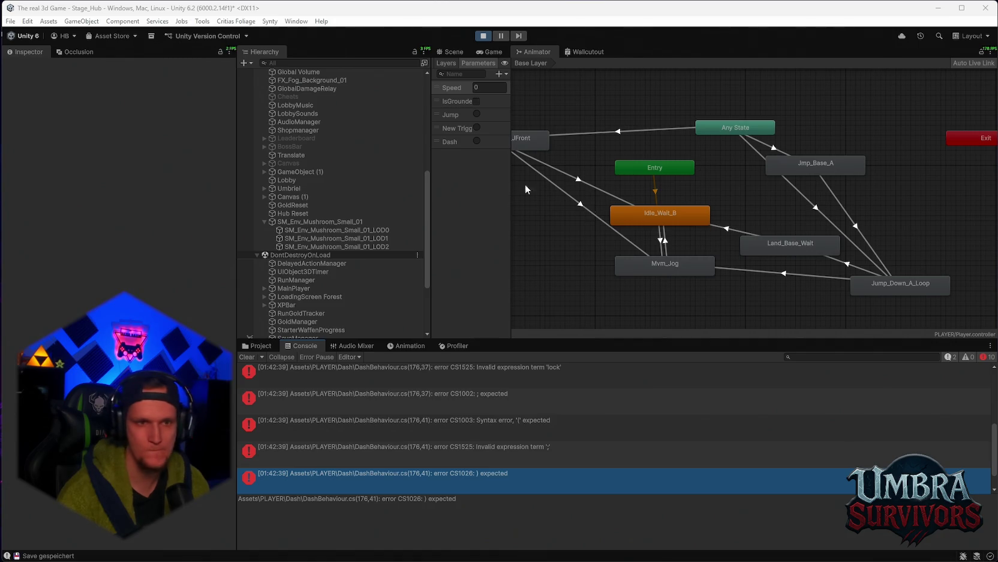
left_click(499, 75)
Add a Bool parameter named IsDashing to the Player Animator controller.
left_click(517, 109)
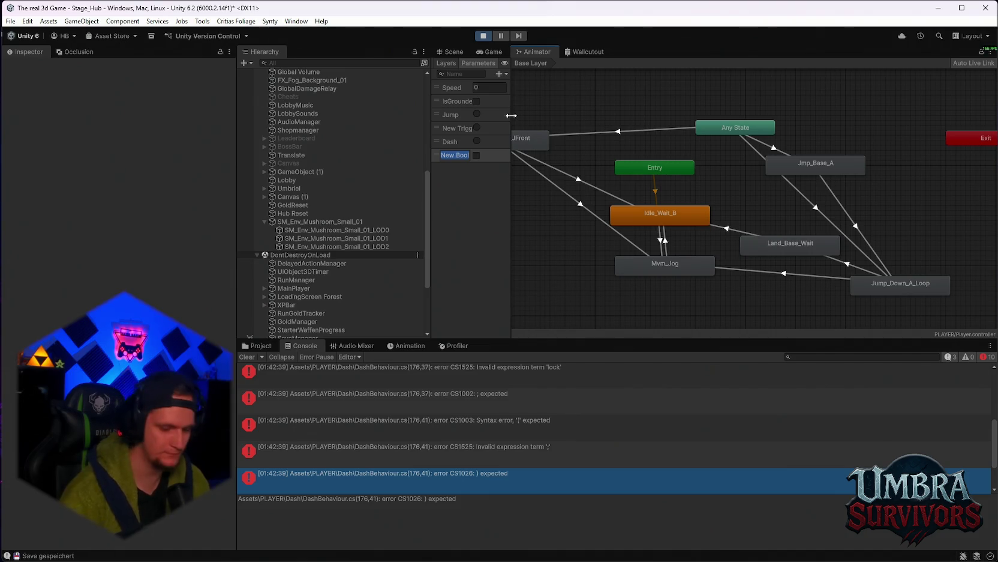
type("isDashing")
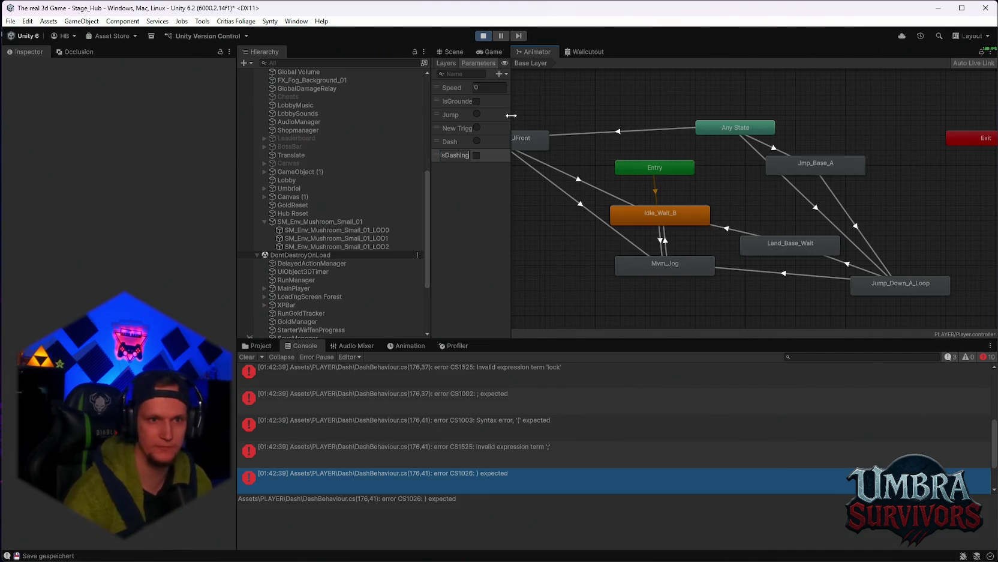
key("Return")
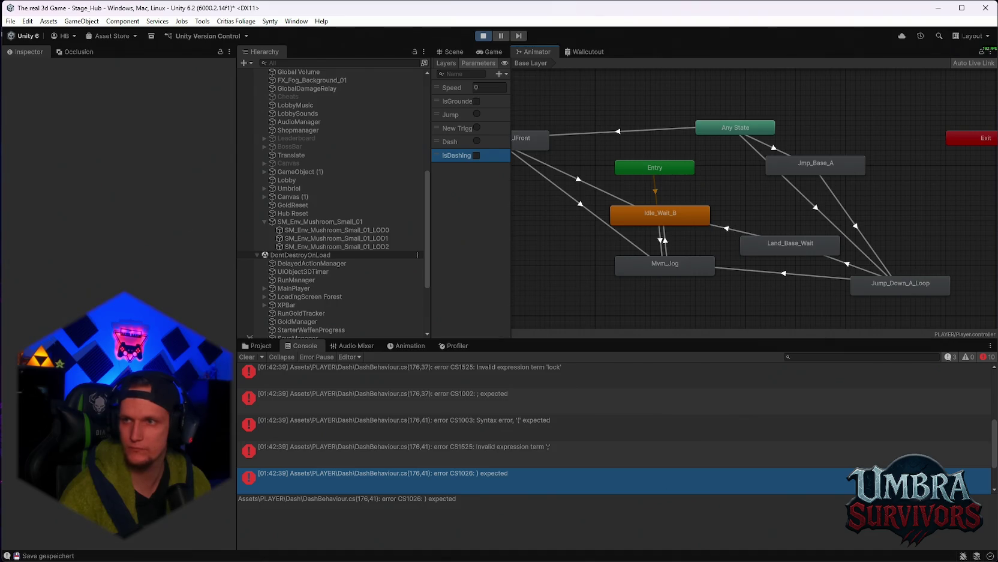
Fix and save DashBehaviour.cs in the code editor, then clear the Console after recompiling.
key("alt+Tab")
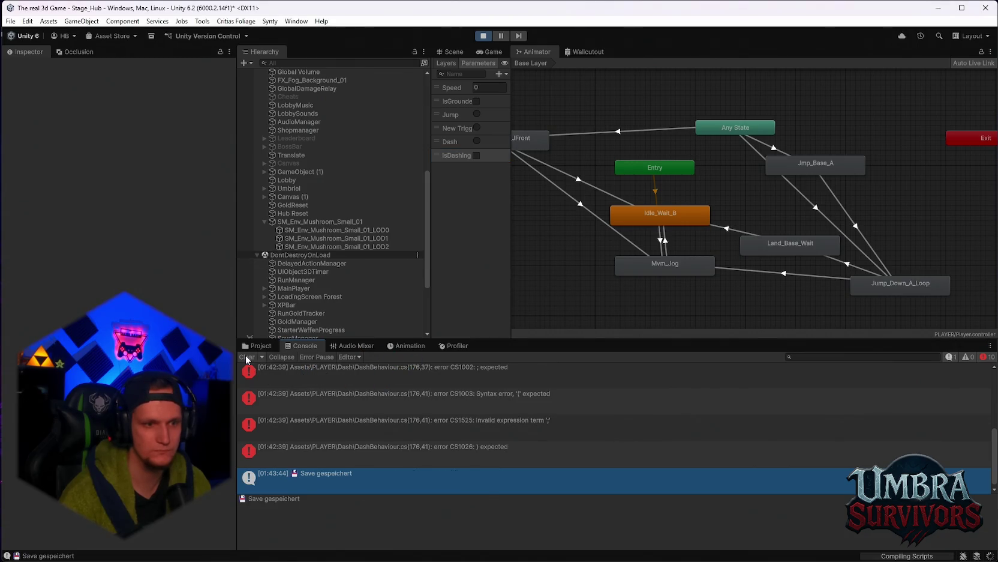
scroll(403, 400, "up", 2)
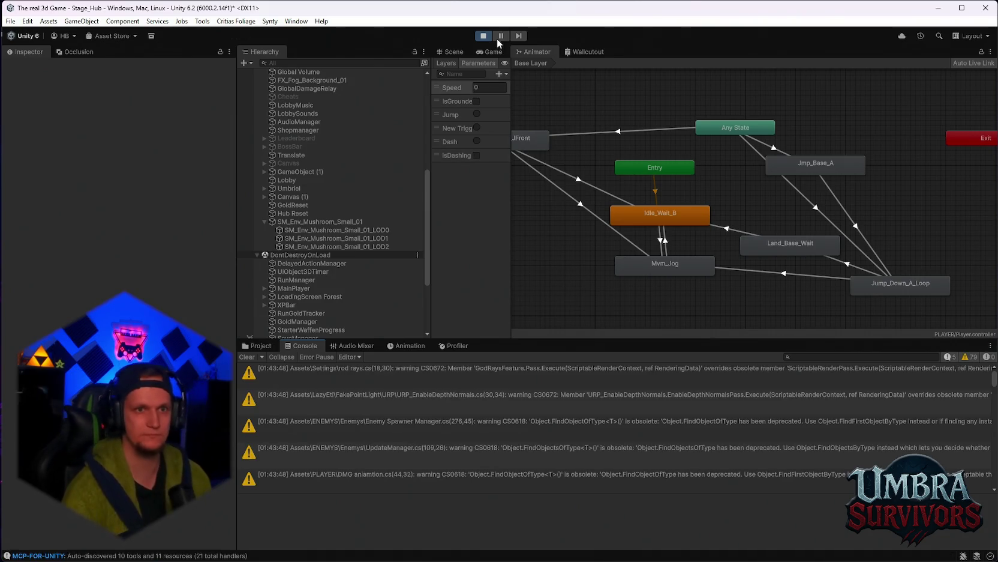
left_click(268, 347)
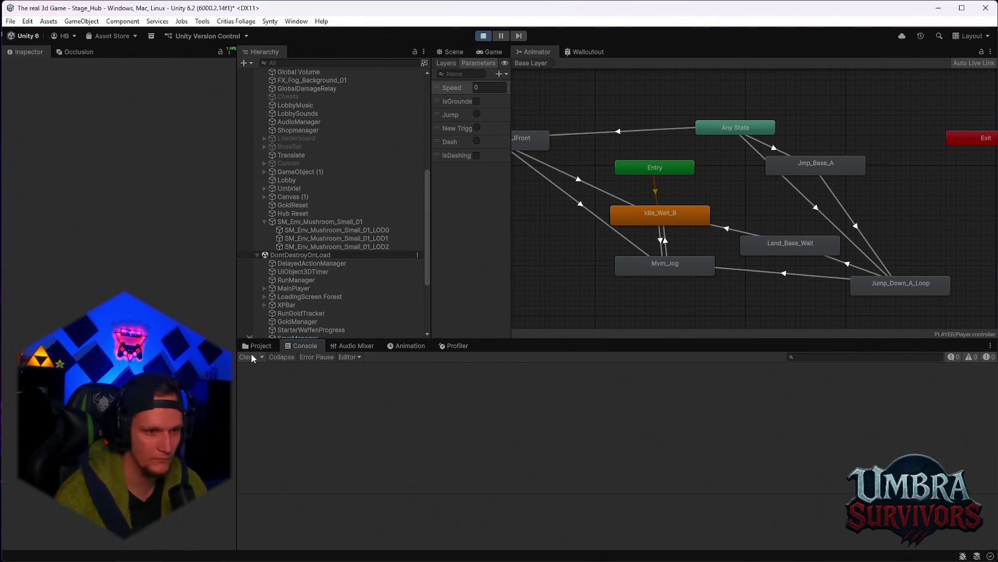
Select the IsDashing parameter and show the Any State→Esc_StandRoll_JFront transition in the Inspector.
left_click(311, 347)
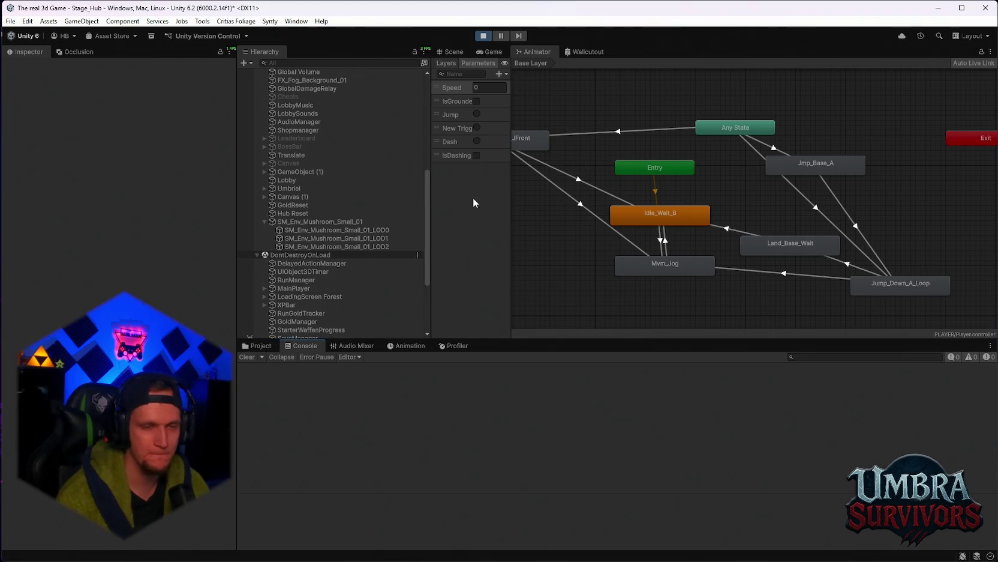
scroll(737, 230, "down", 2)
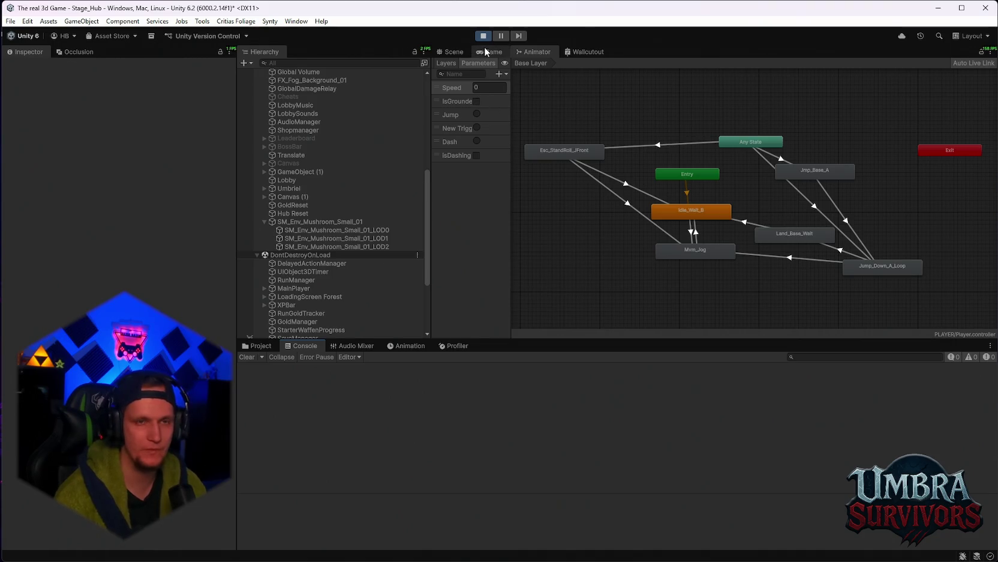
left_click(456, 157)
scroll(608, 183, "up", 3)
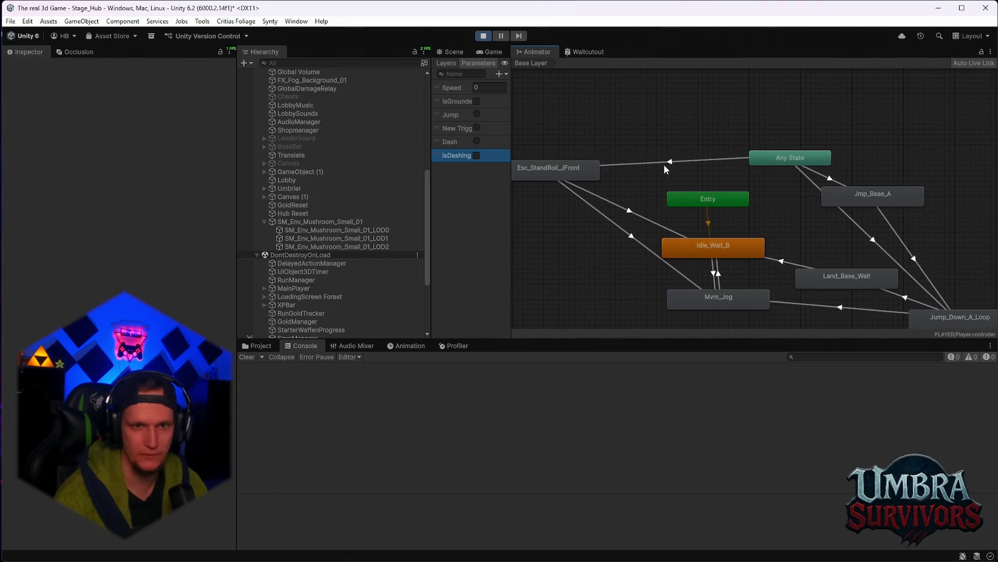
left_click(80, 312)
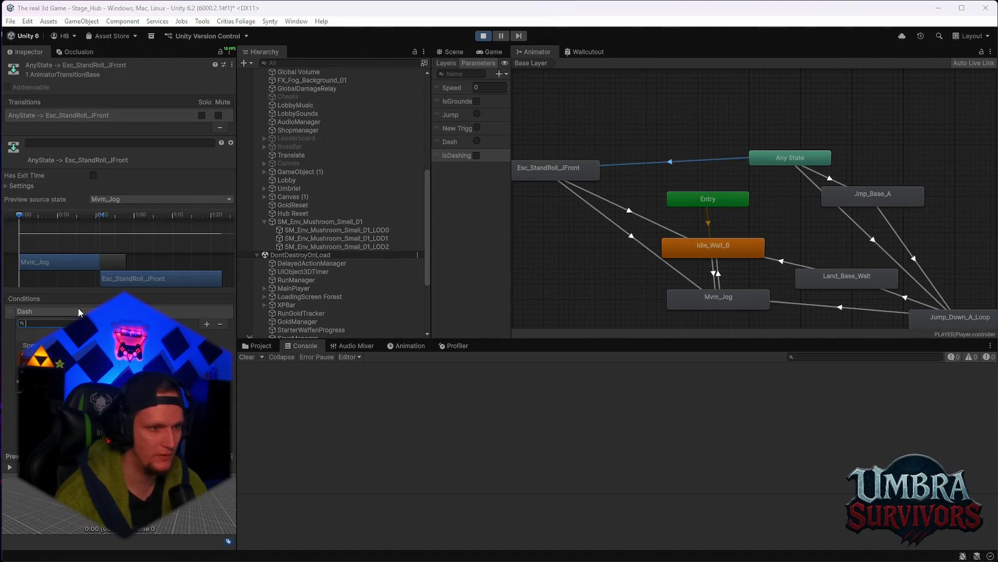
Switch the roll transition's condition to IsDashing and add an IsDashing condition to Any State→Jump_Down_A_Loop.
key("Escape")
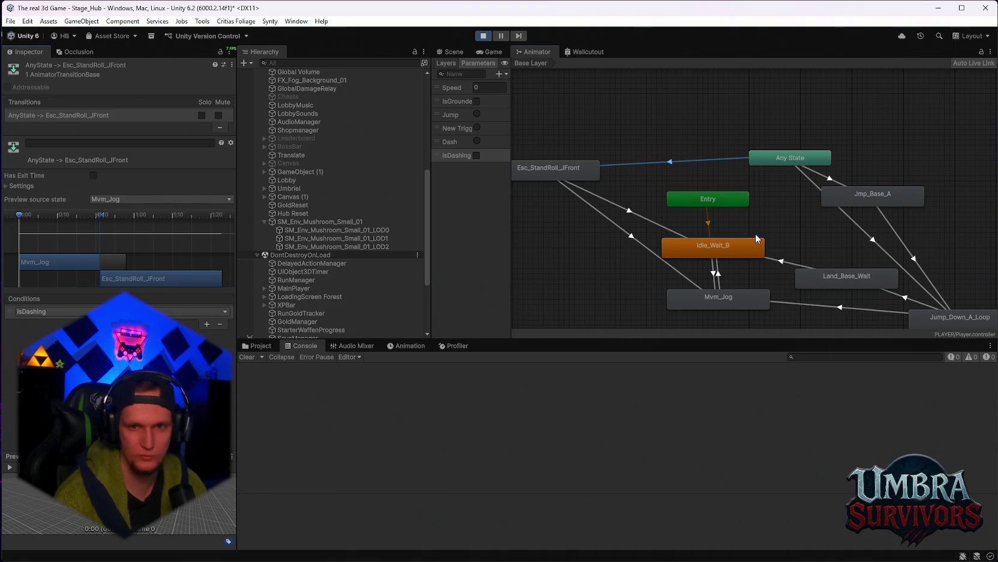
scroll(757, 238, "up", 2)
left_click(750, 220)
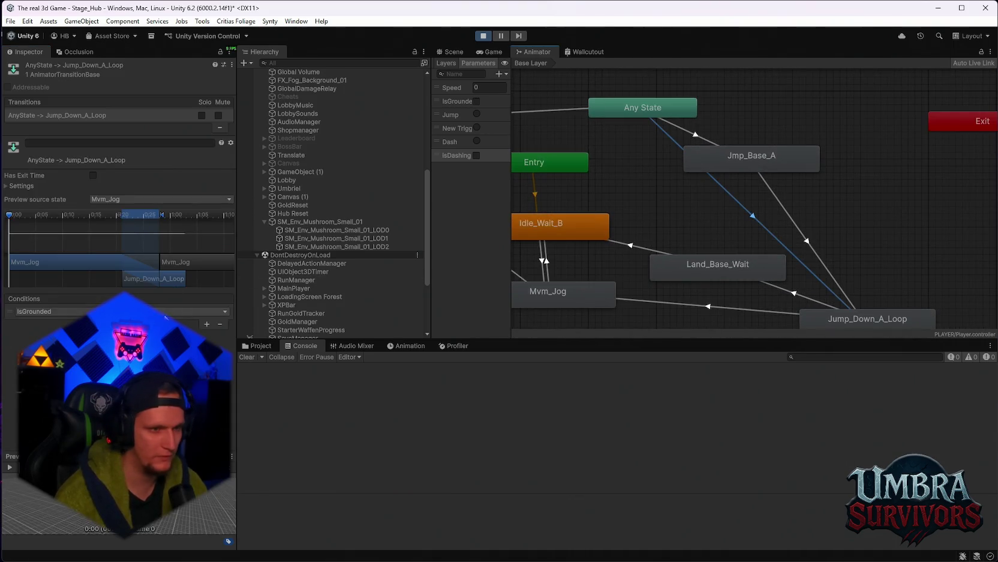
left_click(60, 323)
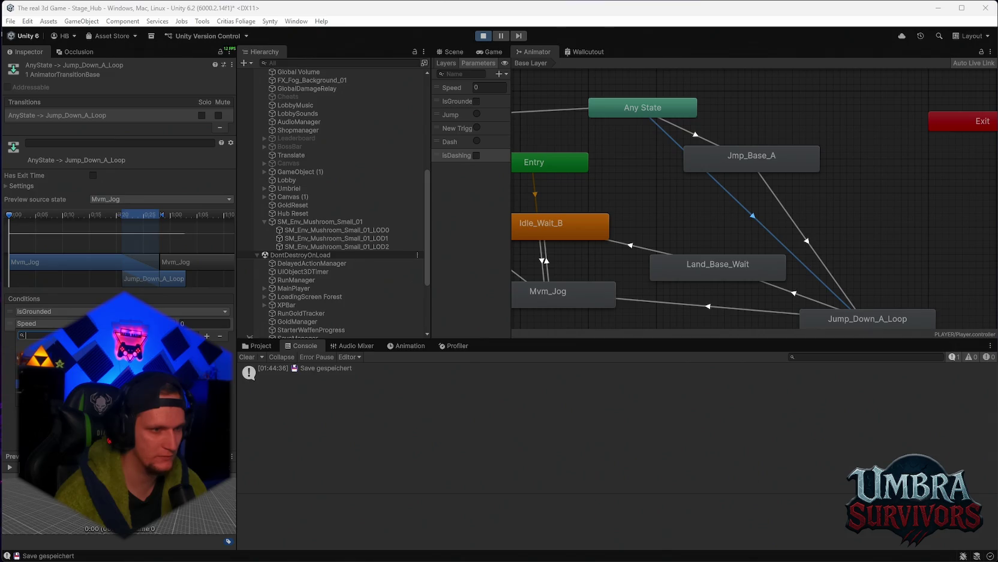
left_click(60, 405)
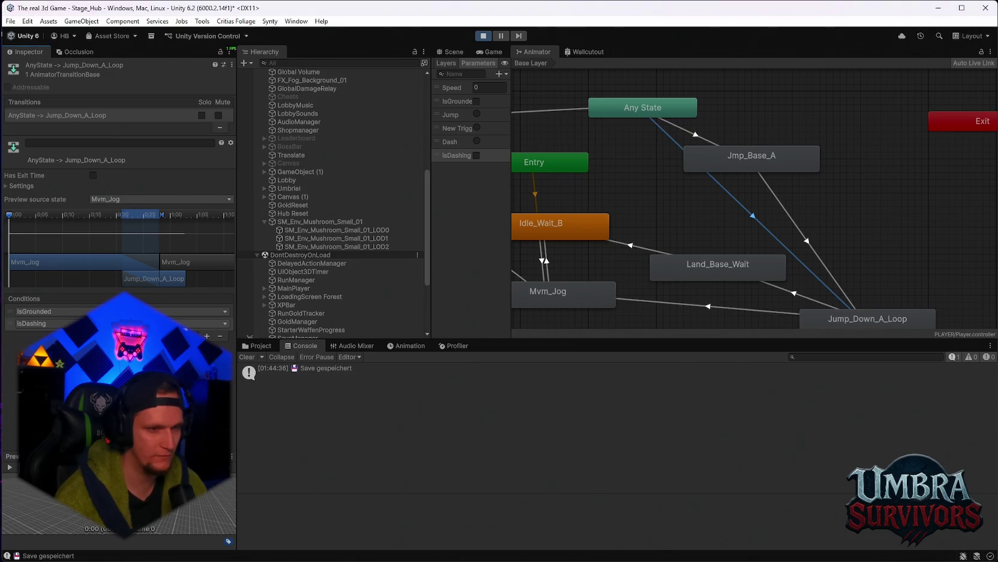
scroll(628, 227, "down", 2)
mouse_move(669, 209)
left_mouse_down()
mouse_move(761, 229)
mouse_move(748, 212)
left_mouse_up()
scroll(384, 179, "up", 5)
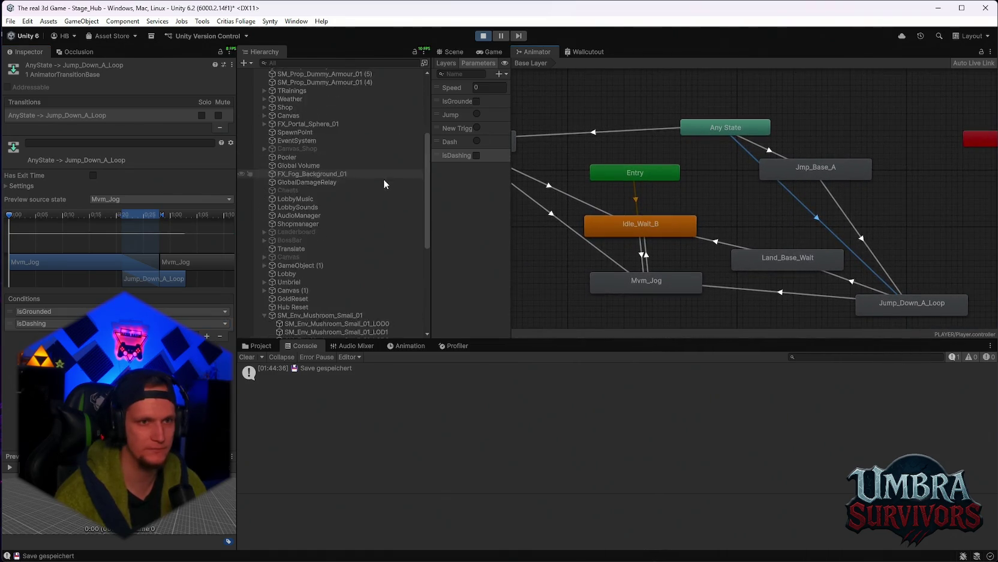
Resume the game, test a jump, pause again, and stop Play mode.
scroll(328, 181, "down", 10)
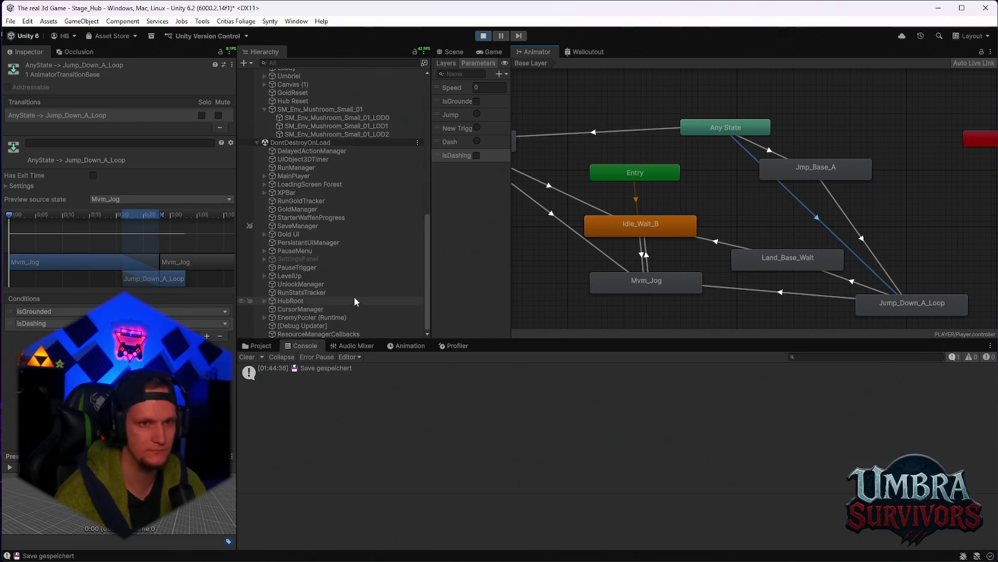
left_click(491, 51)
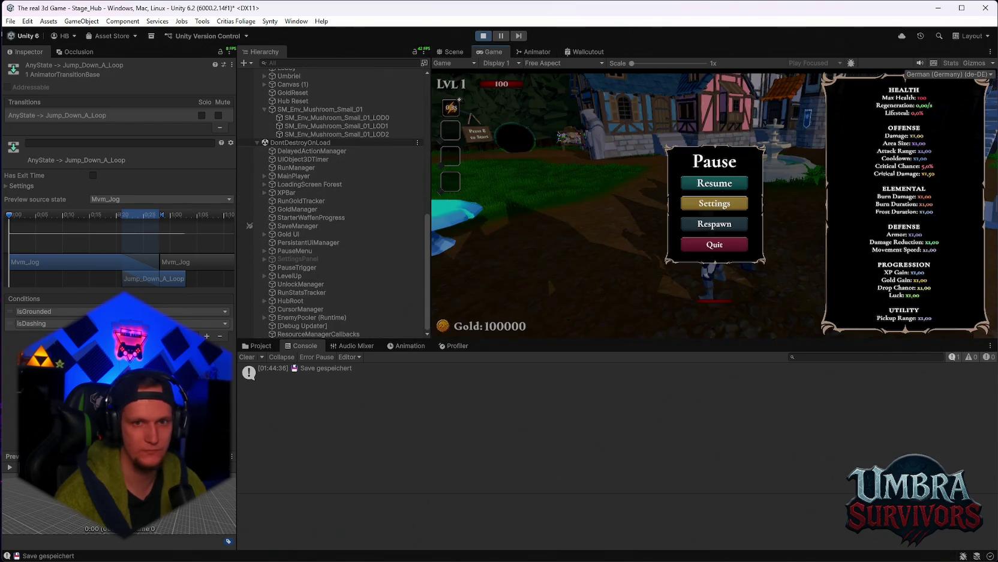
key("Escape")
key("space")
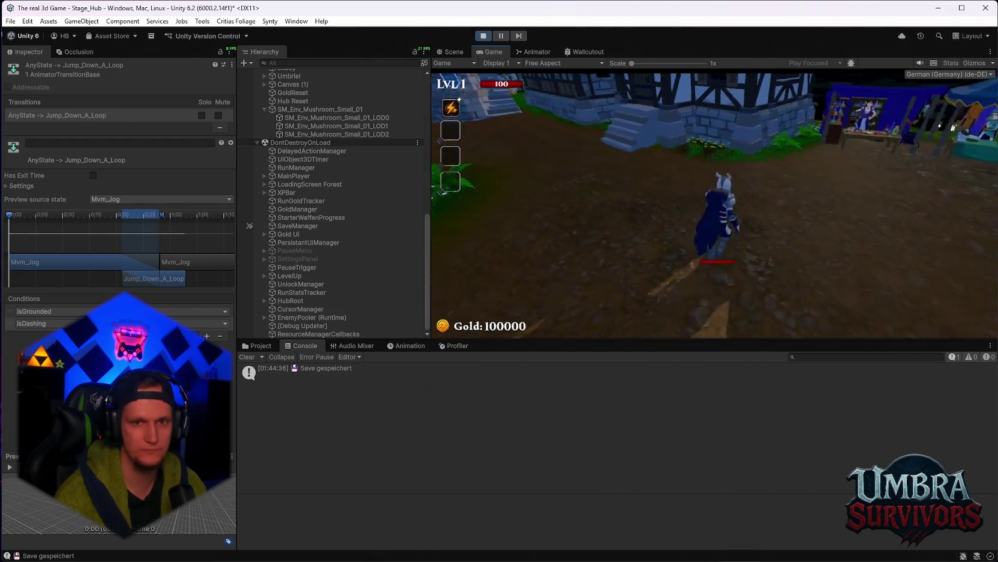
key("Escape")
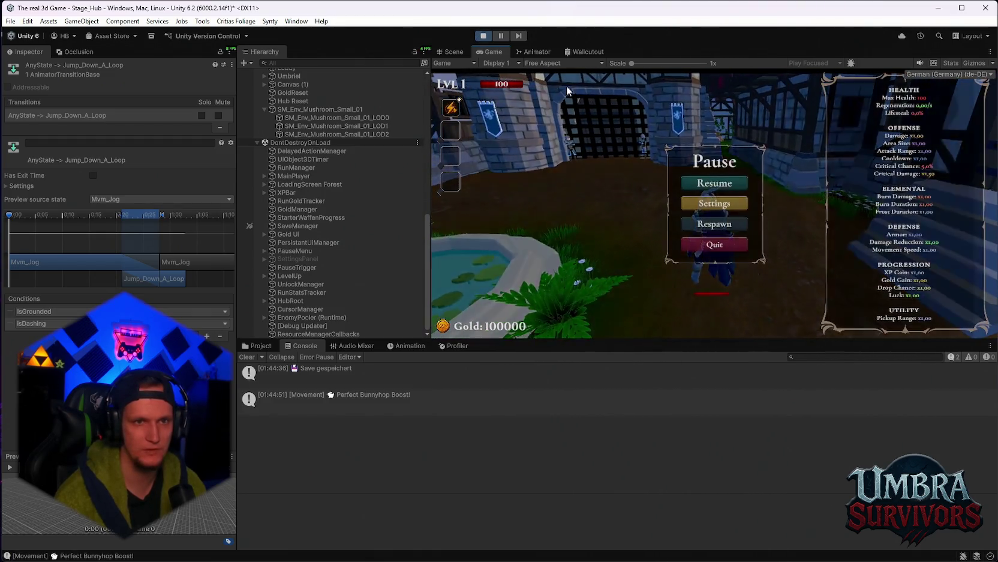
left_click(483, 37)
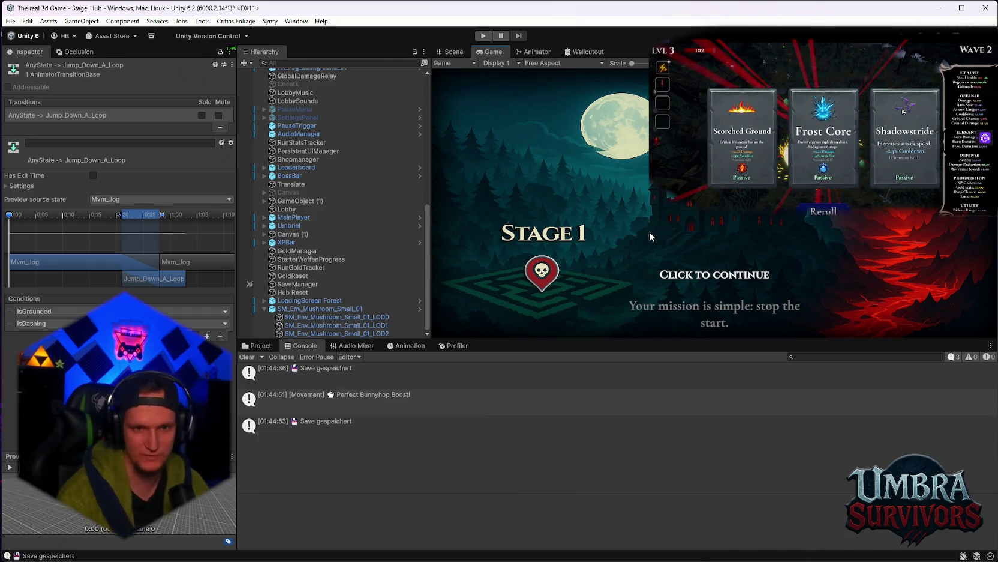
Enter Play mode, run and jump the character toward the mushroom, then watch the Animator graph.
key("ctrl+p")
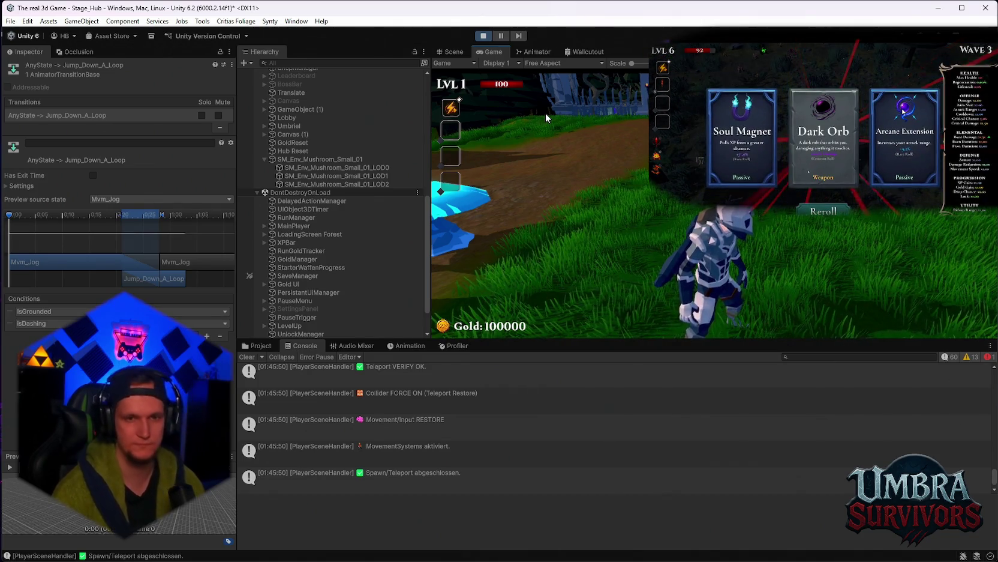
key("w")
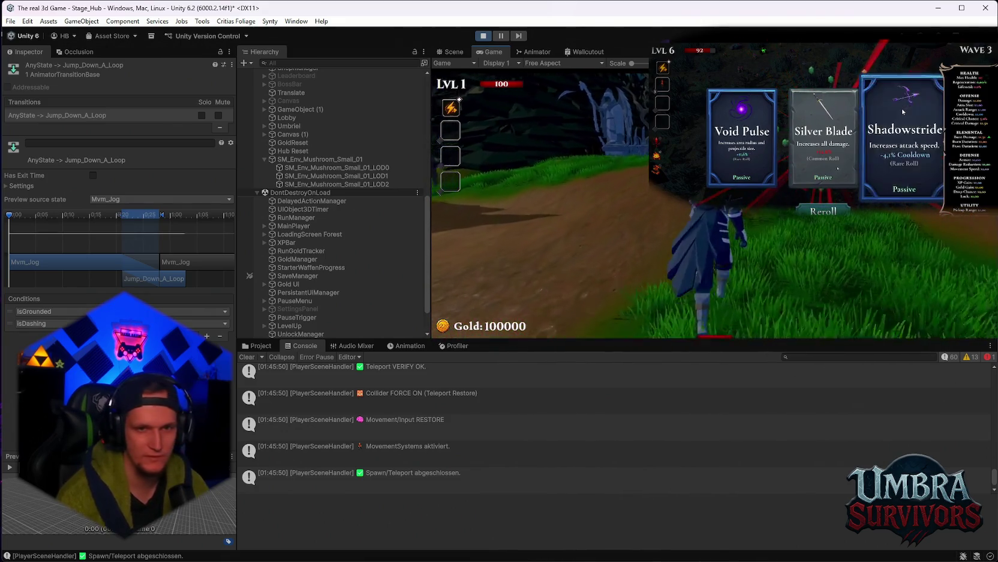
key("space")
key("w")
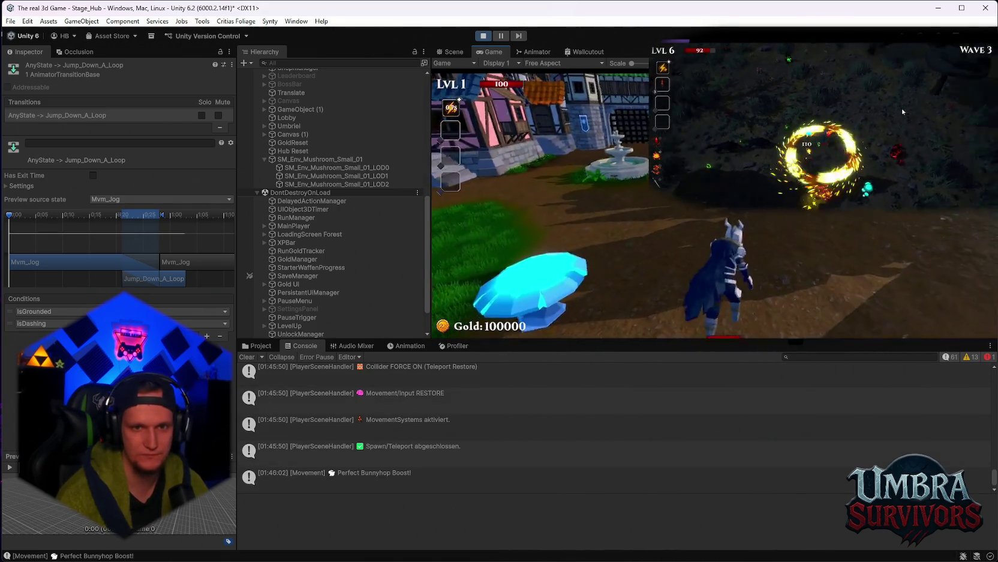
left_click(533, 51)
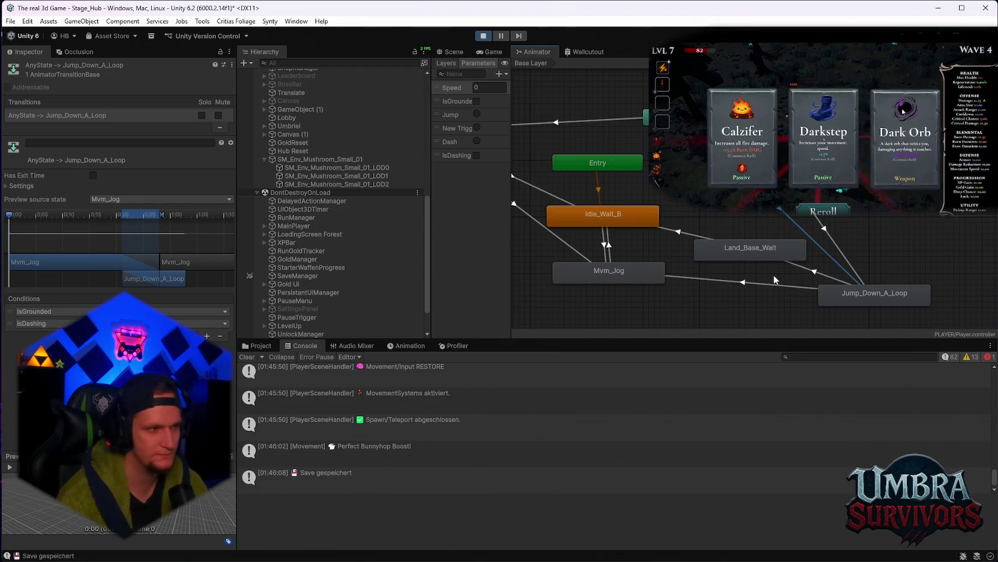
Pick the Dark Orb upgrade, then inspect the Any State to Esc_StandRoll_JFront roll transition.
left_click(903, 111)
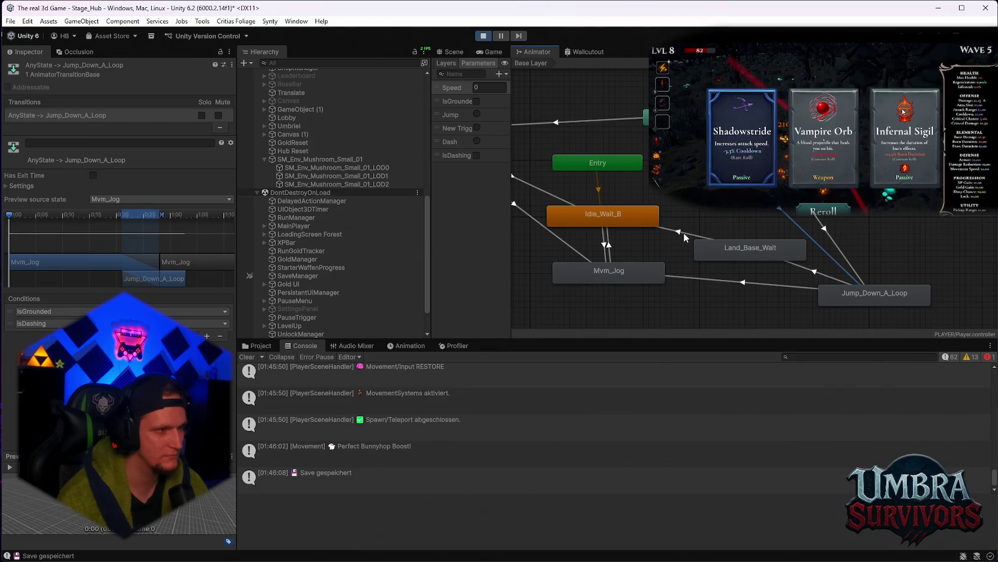
left_click(903, 111)
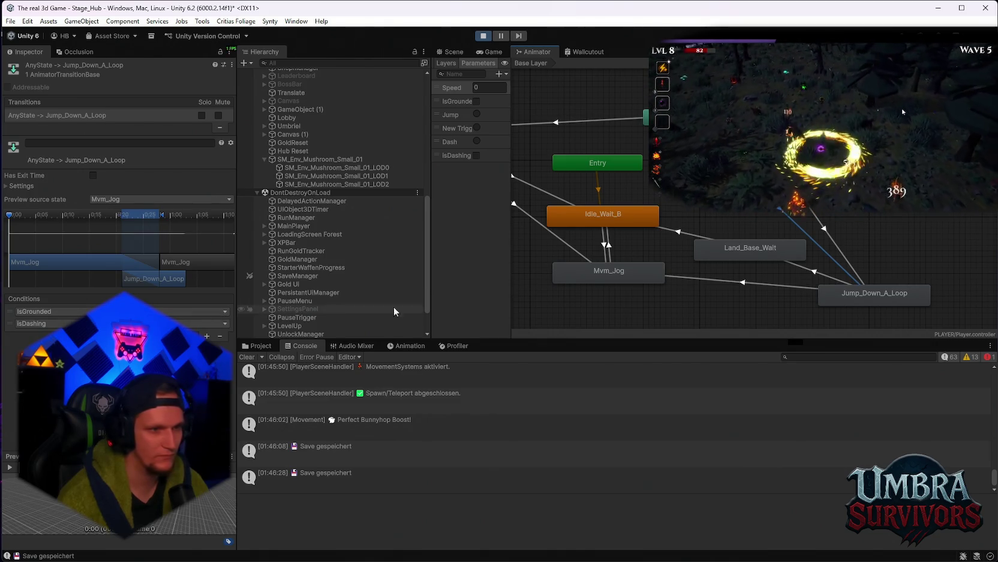
left_click_drag(751, 210, 868, 225)
left_click(624, 140)
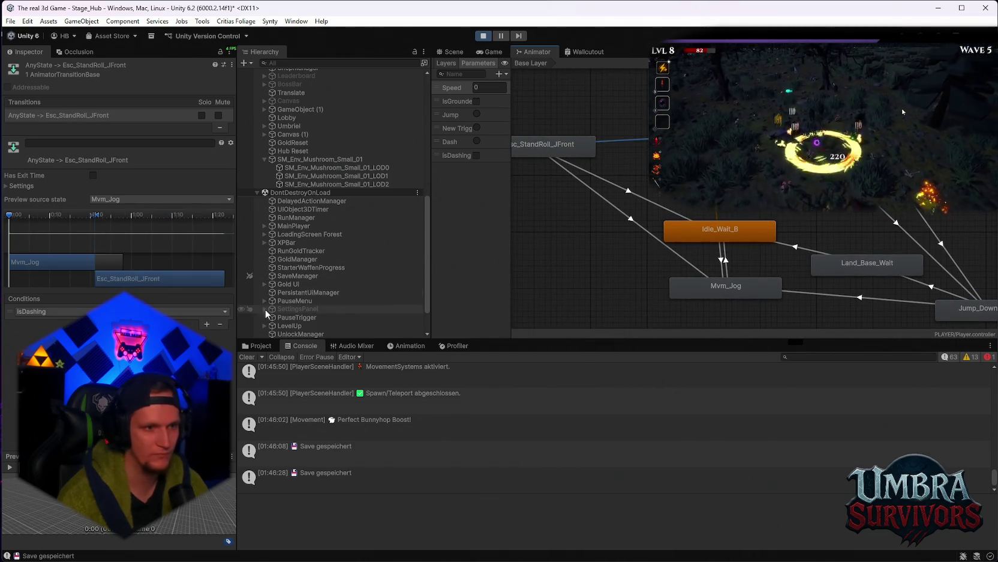
Return to the game, resume it and jump to test the bunnyhop.
left_click(492, 51)
key("Escape")
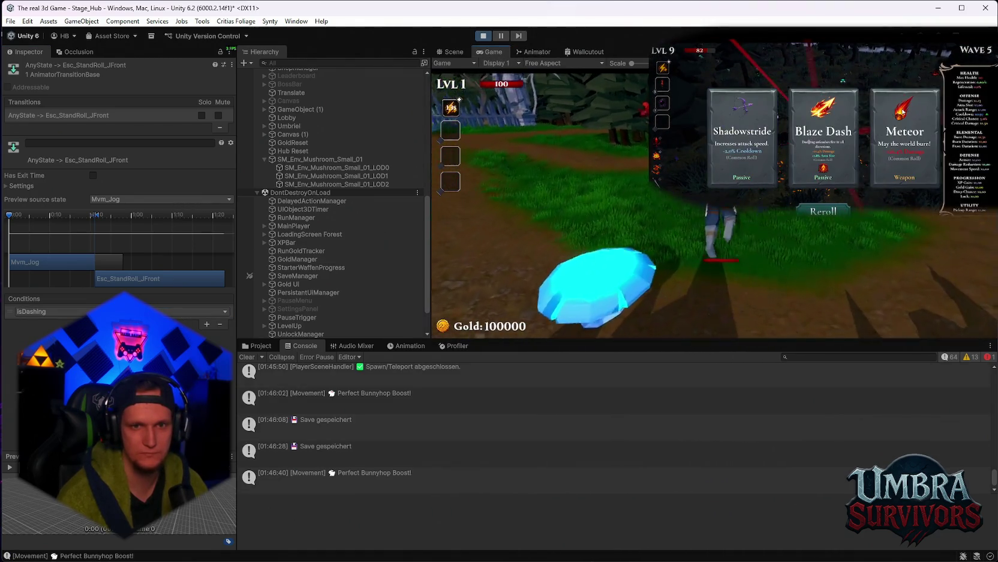
key("space")
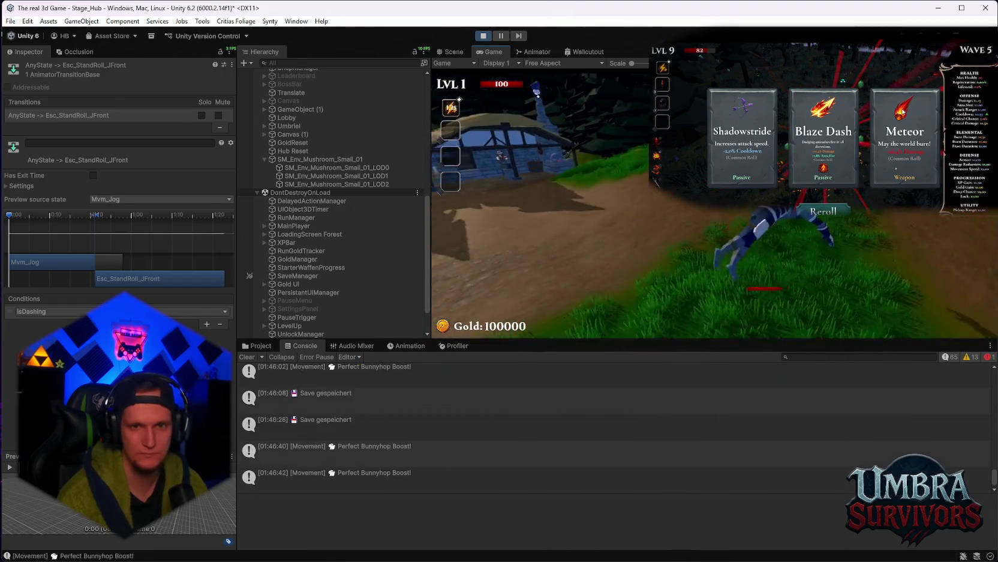
left_click(902, 112)
key("Escape")
Alternate between the paused Game view and the Animator state graph to compare states.
left_click(533, 52)
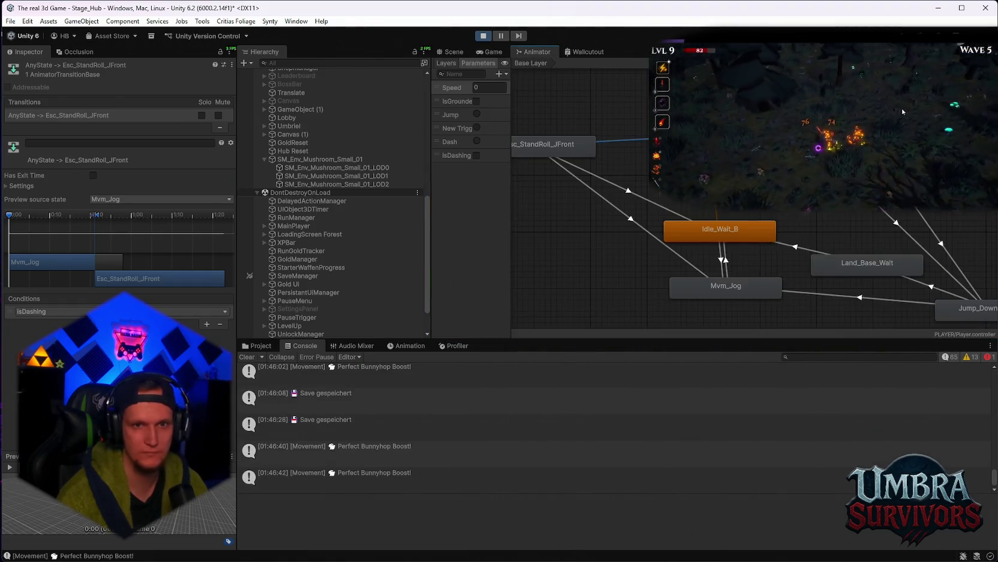
left_click(489, 52)
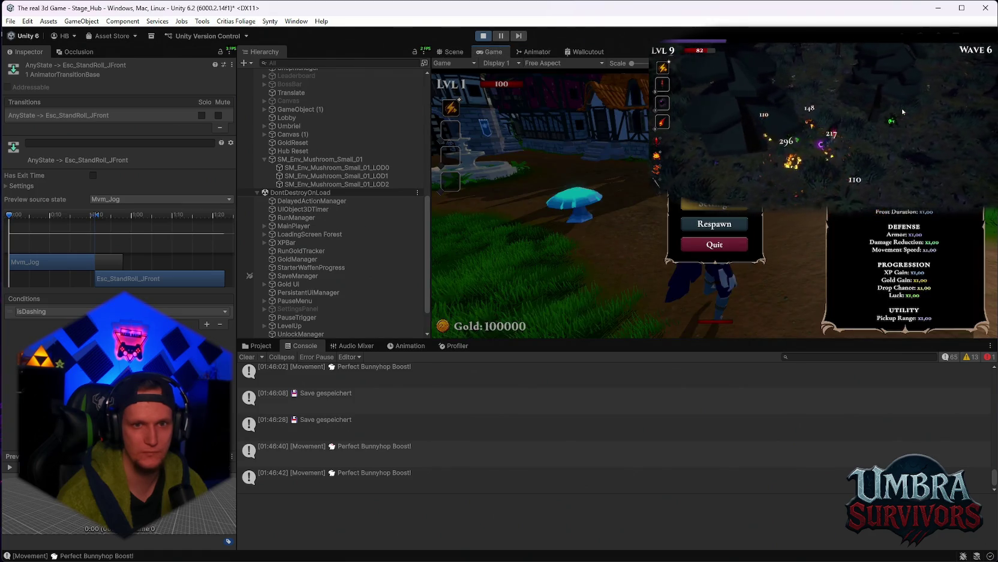
key("Escape")
left_click(529, 52)
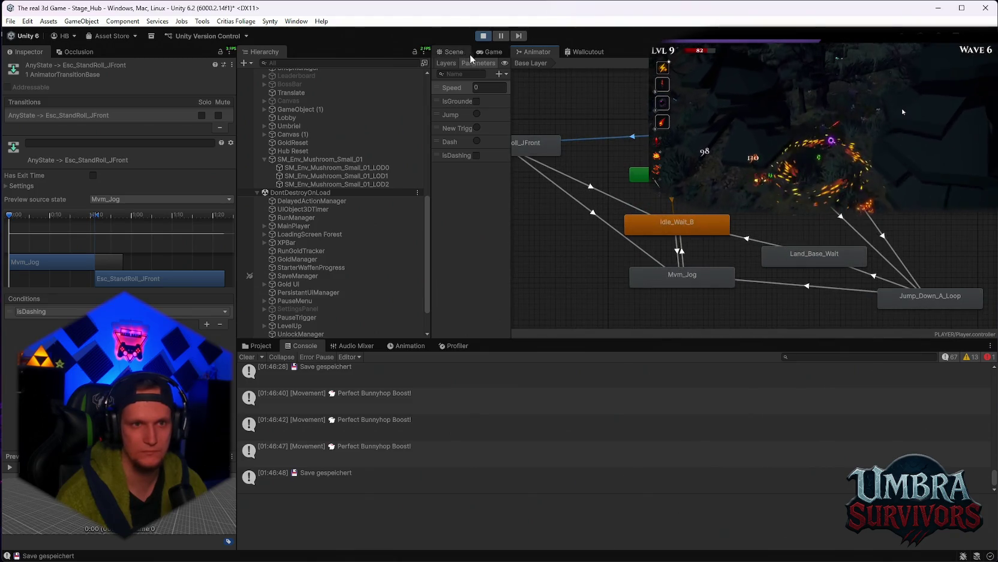
left_click(478, 54)
left_click(529, 52)
left_click(490, 51)
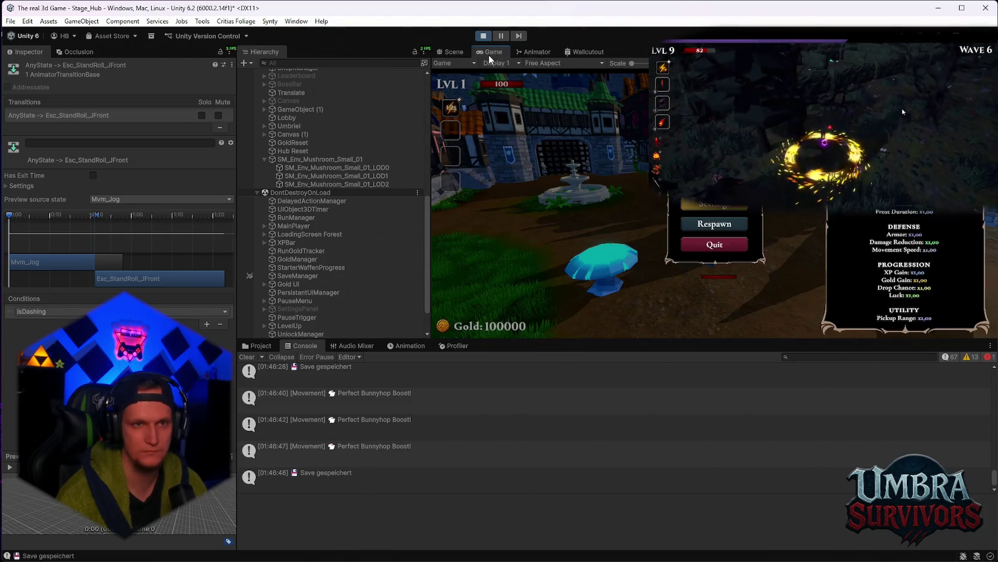
left_click(529, 53)
Inspect the AnyState to Jump_Down_A_Loop transition and the Any State node's other transitions.
left_click(800, 209)
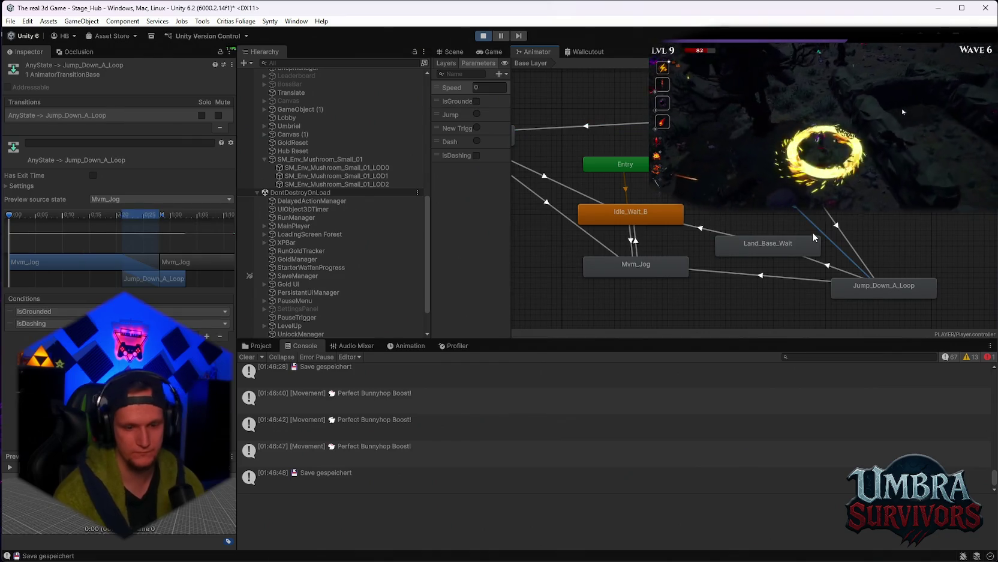
left_click(780, 303)
left_click_drag(780, 303, 730, 299)
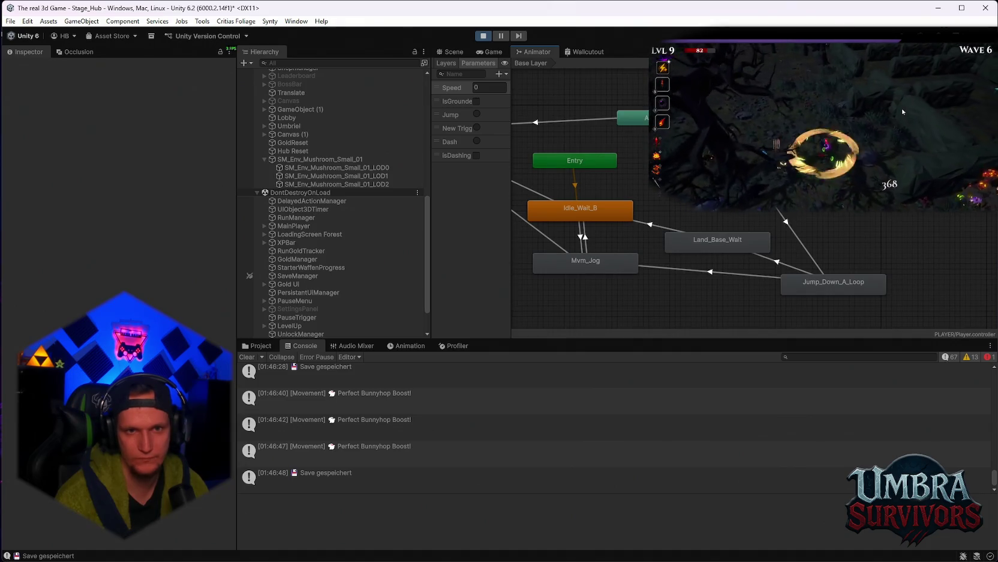
left_click(730, 299)
left_click(632, 117)
scroll(820, 92, "down", 2)
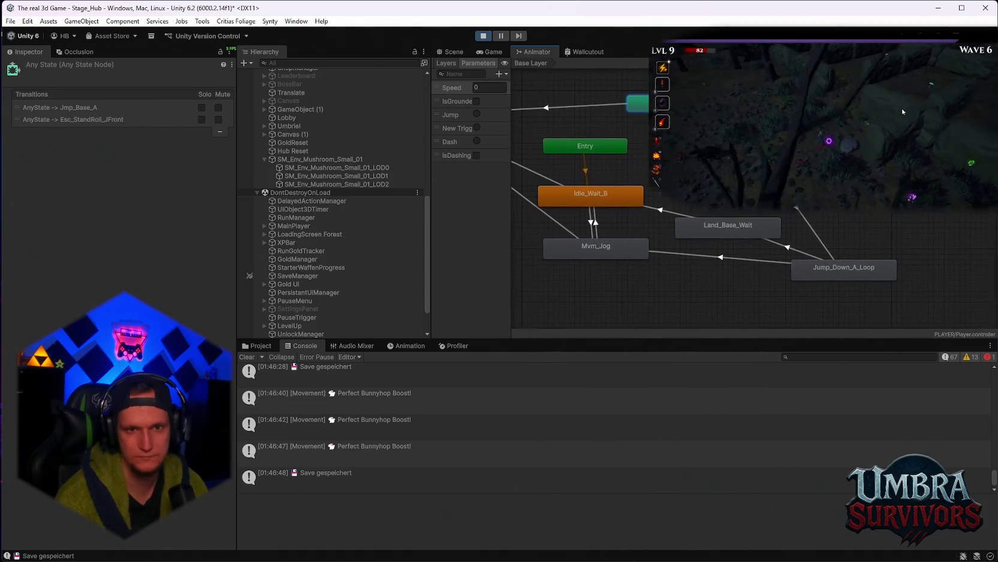
Bring back the Game view, resume and pause the game, then stop Play mode.
key("ctrl+2")
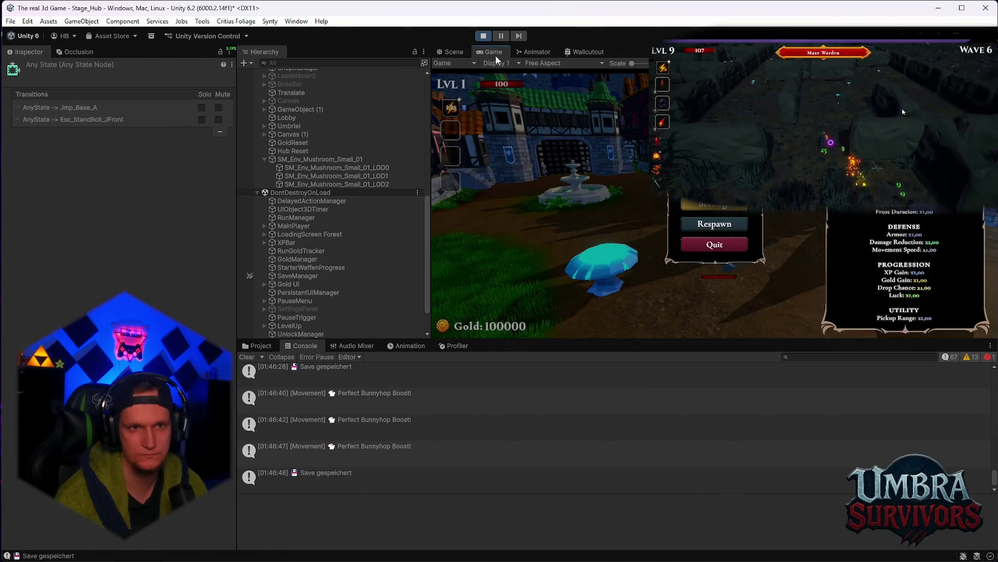
key("Escape")
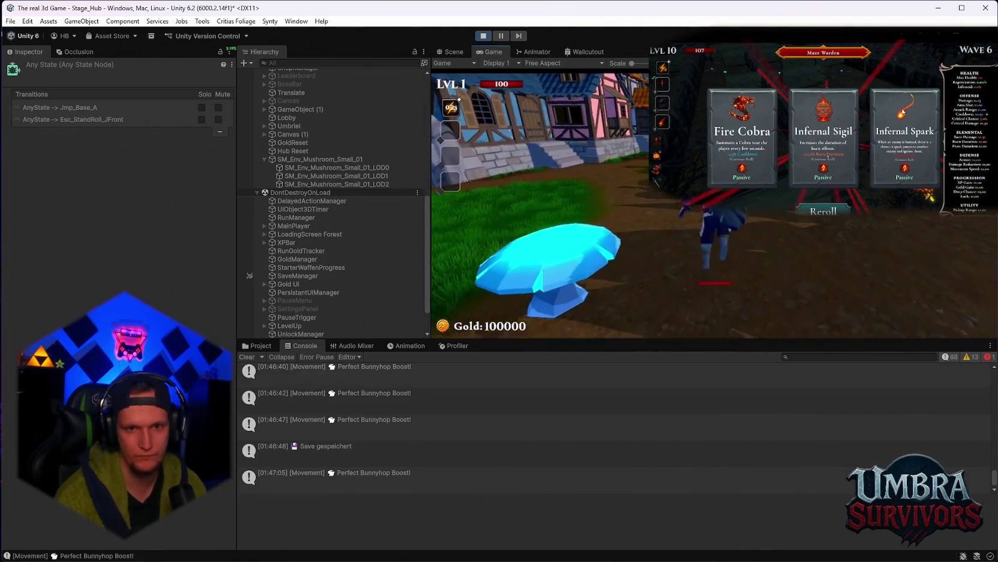
key("Escape")
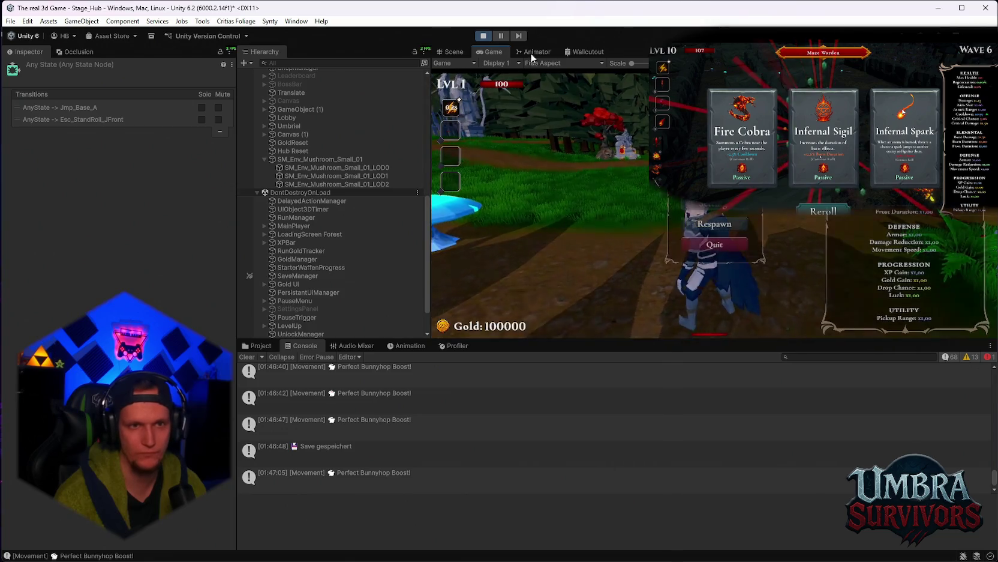
left_click(484, 36)
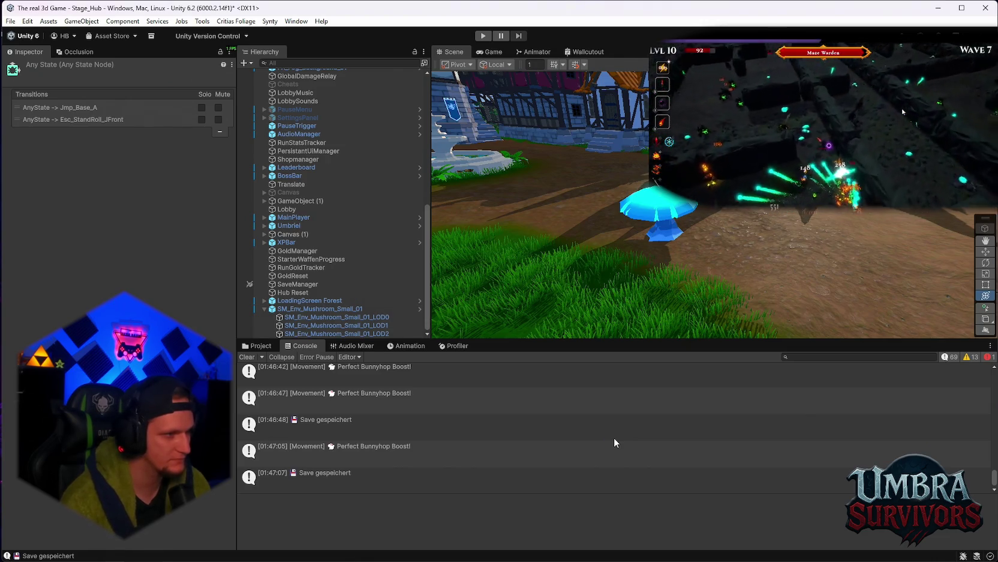
Check the post-reload console message, clear the Console, and show the Animator graph.
left_click(614, 437)
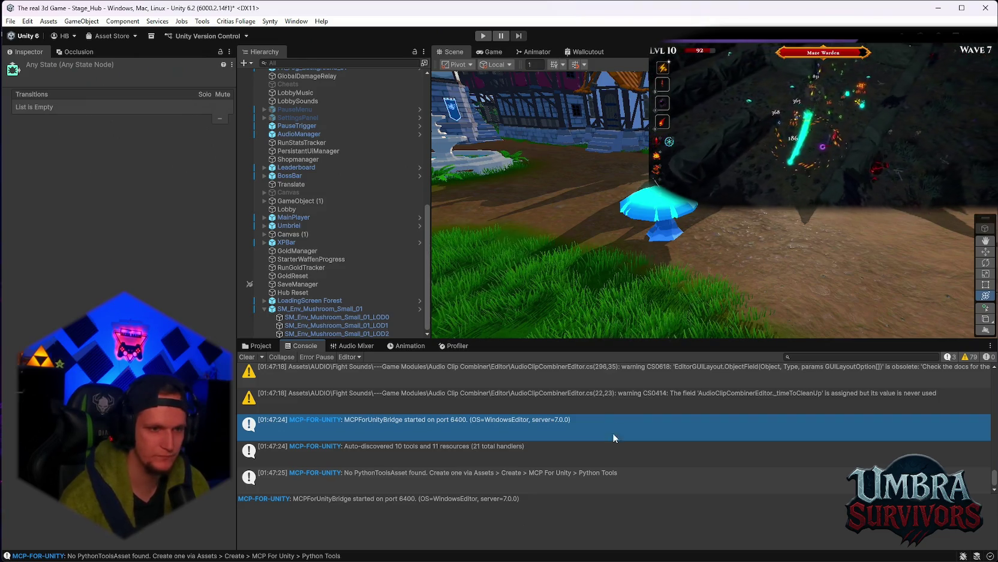
left_click(246, 357)
left_click(492, 52)
left_click(534, 52)
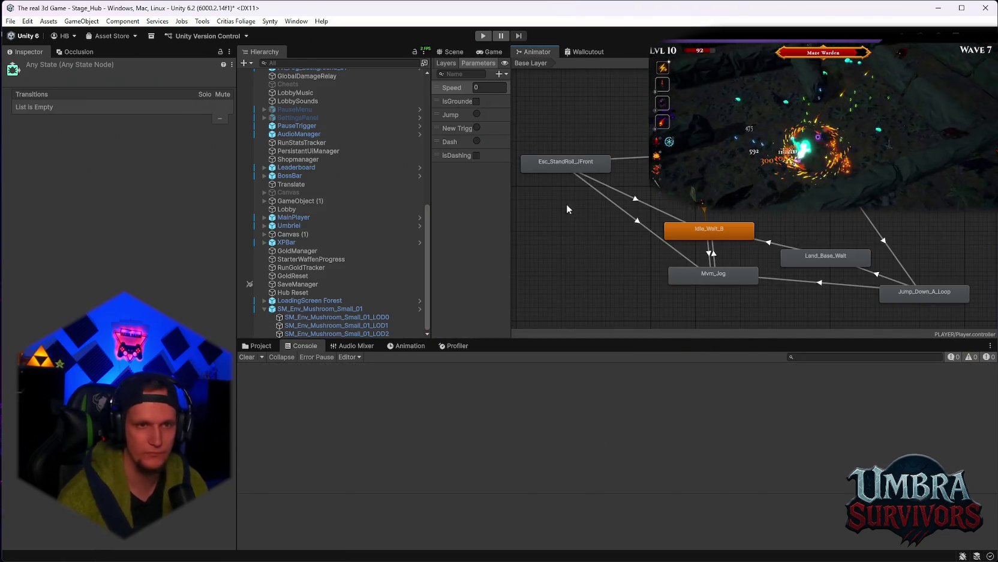
Undo the isDashing and New Bool parameter edits, then check the AnyState roll transitions.
key("ctrl+z")
key("ctrl+z")
key("ctrl+z")
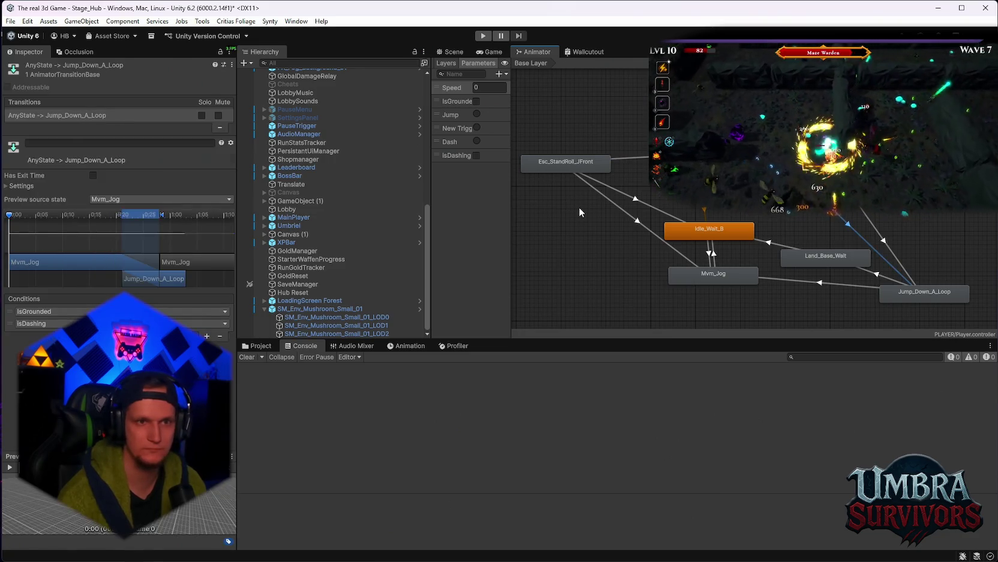
key("ctrl+z")
key("ctrl+z")
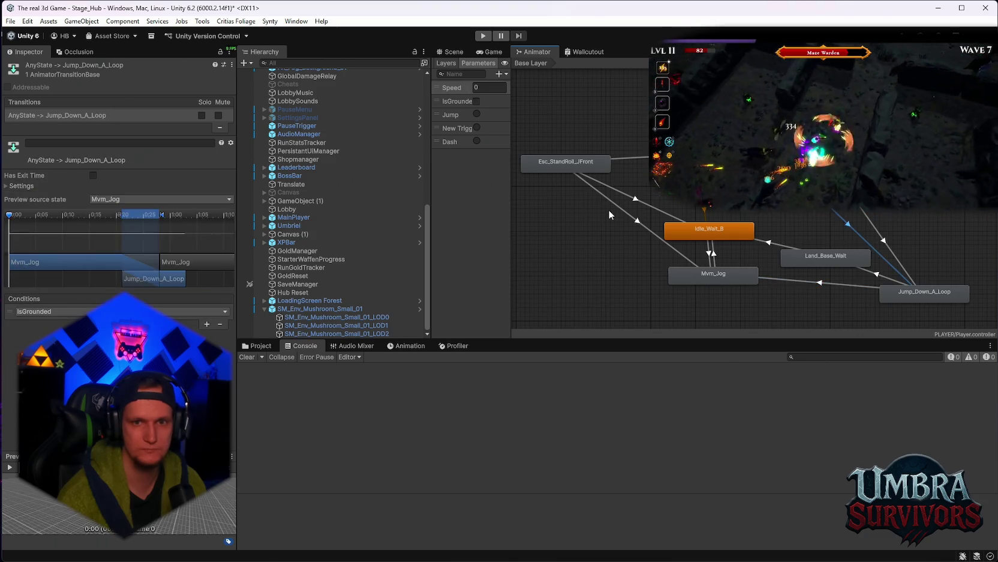
left_click(615, 189)
key("ctrl+z")
key("ctrl+z")
key("ctrl+z")
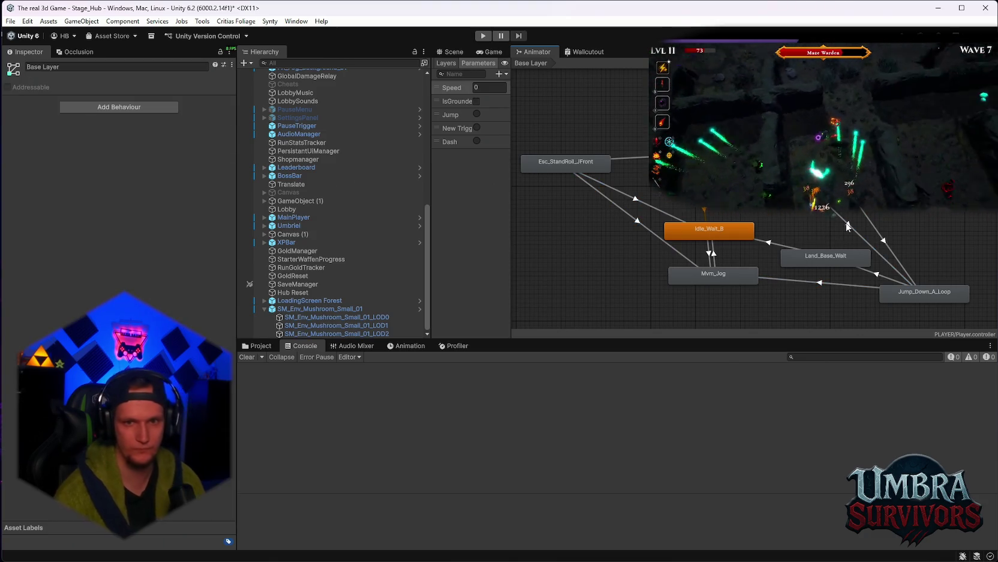
left_click(646, 160)
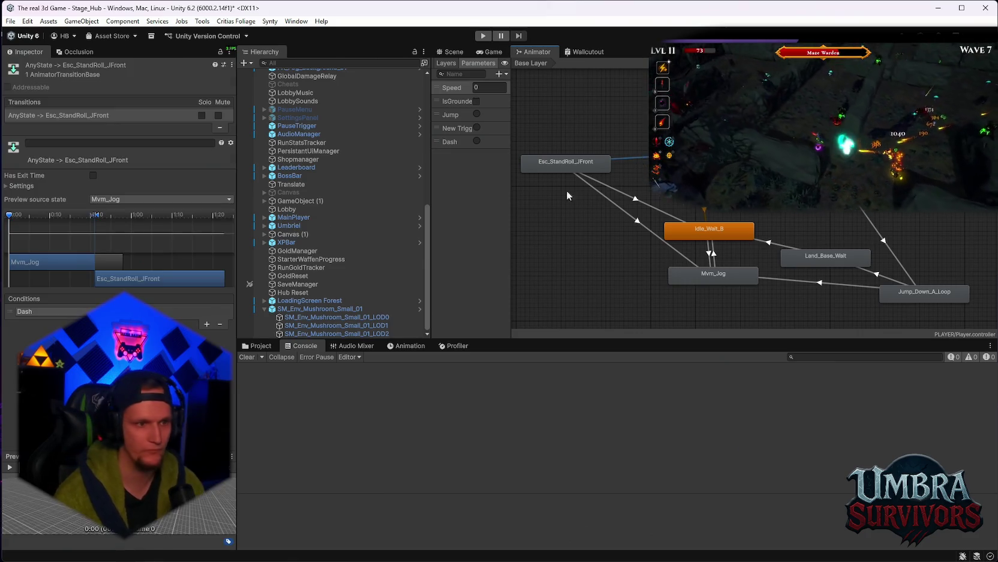
Switch to the Scene view and start a new Play-mode run.
left_click(474, 53)
left_click(467, 54)
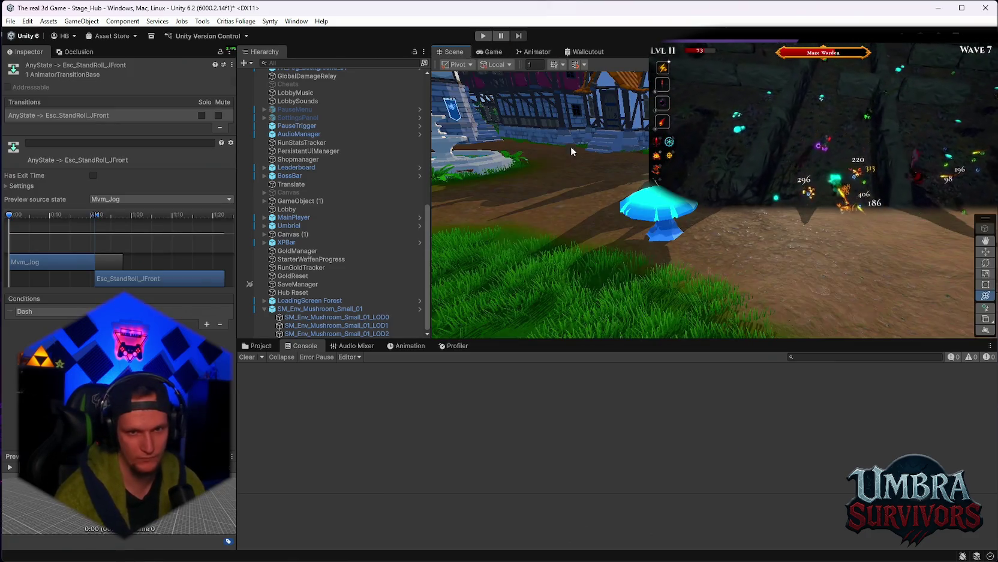
left_click(483, 36)
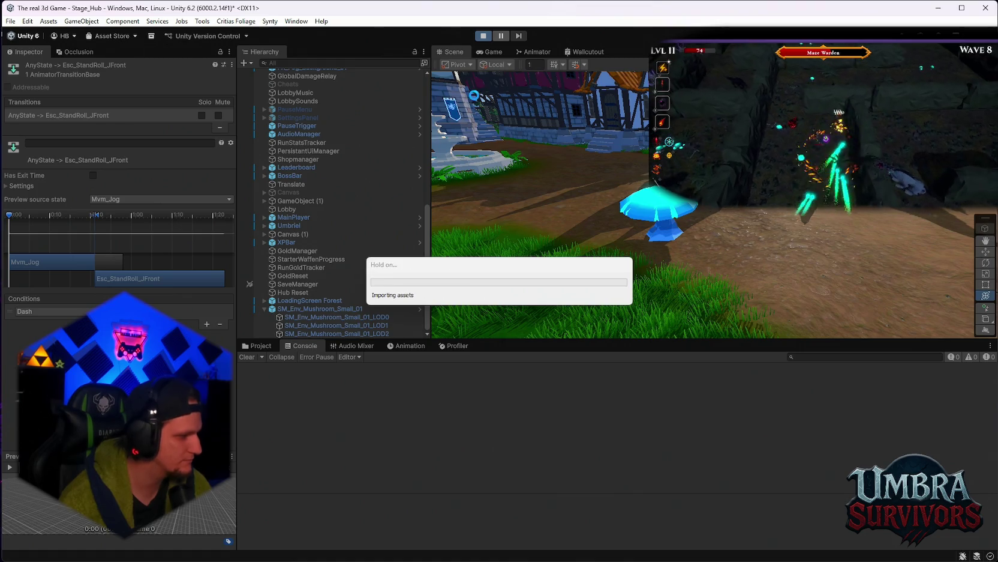
Resume from the level-up screen, jump five times near the blue mushroom, and handle the upgrade cards.
key("Return")
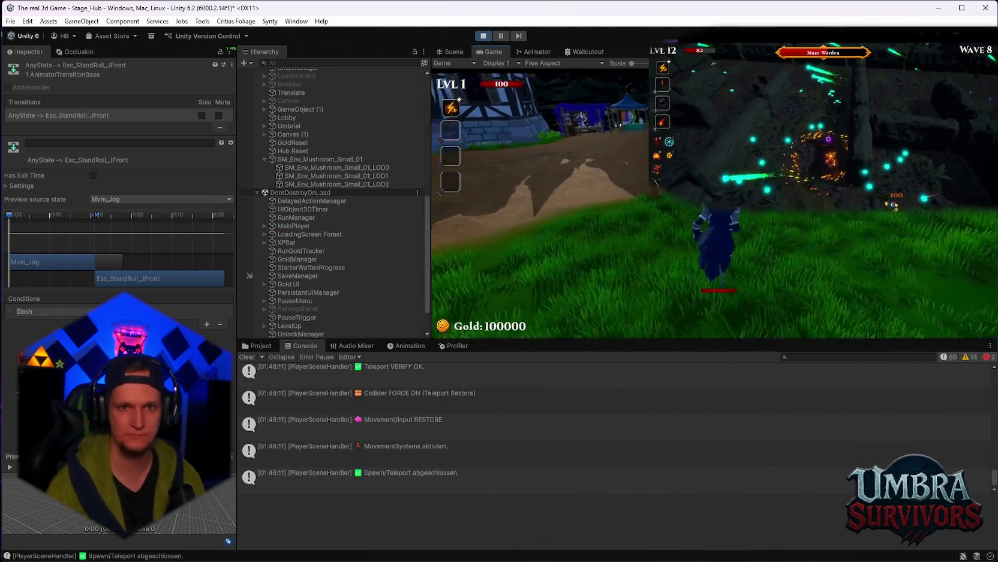
key("space")
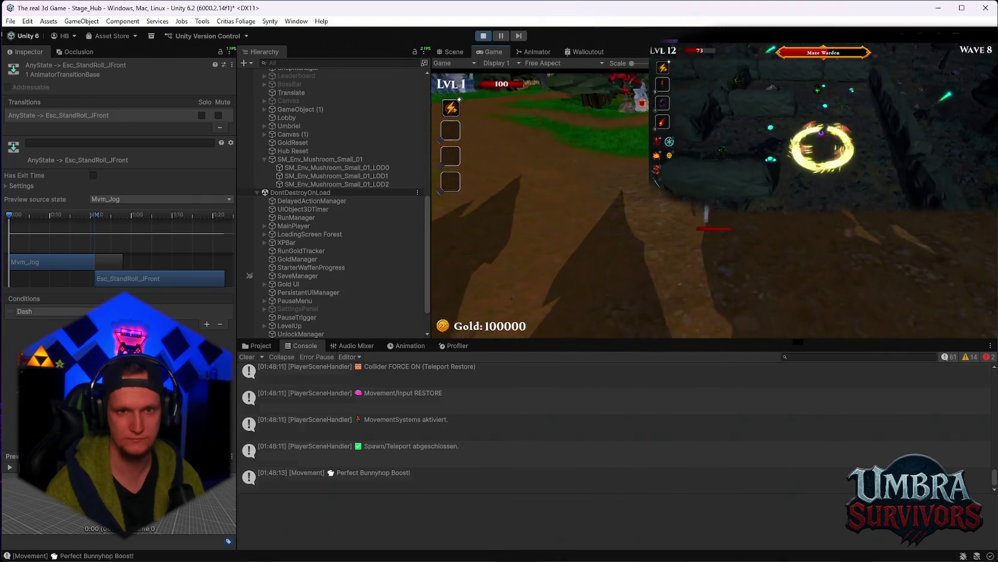
key("space")
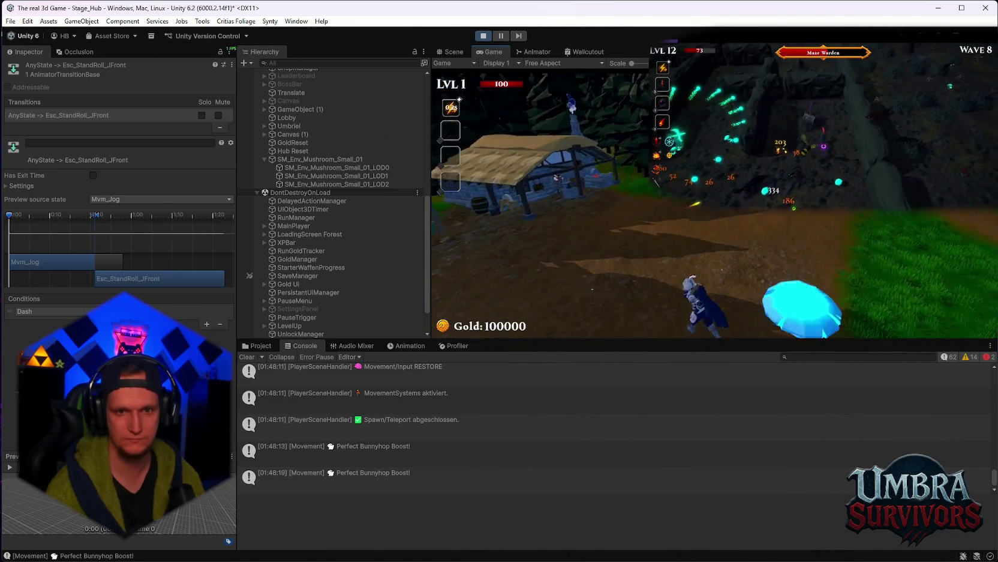
key("space")
key("space")
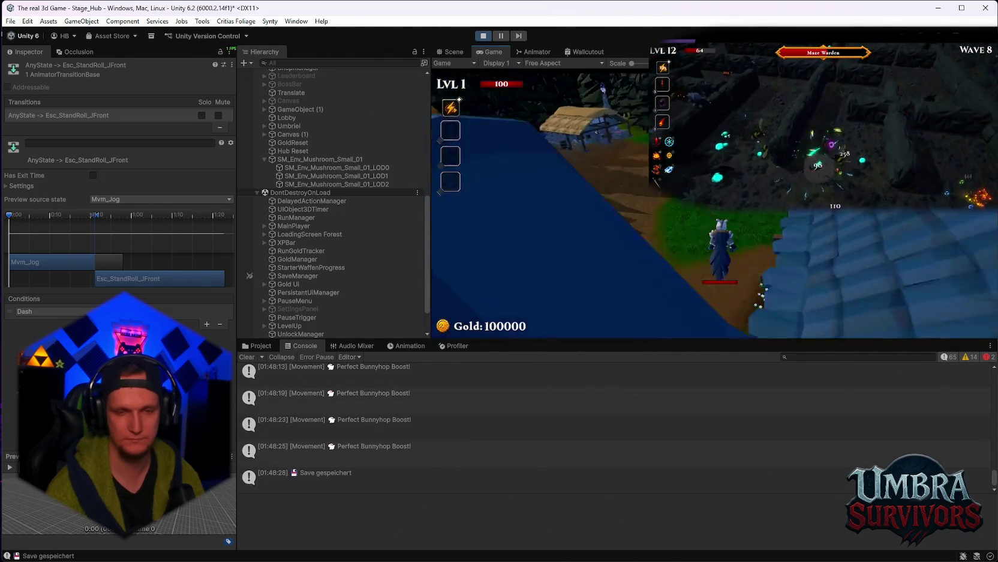
key("space")
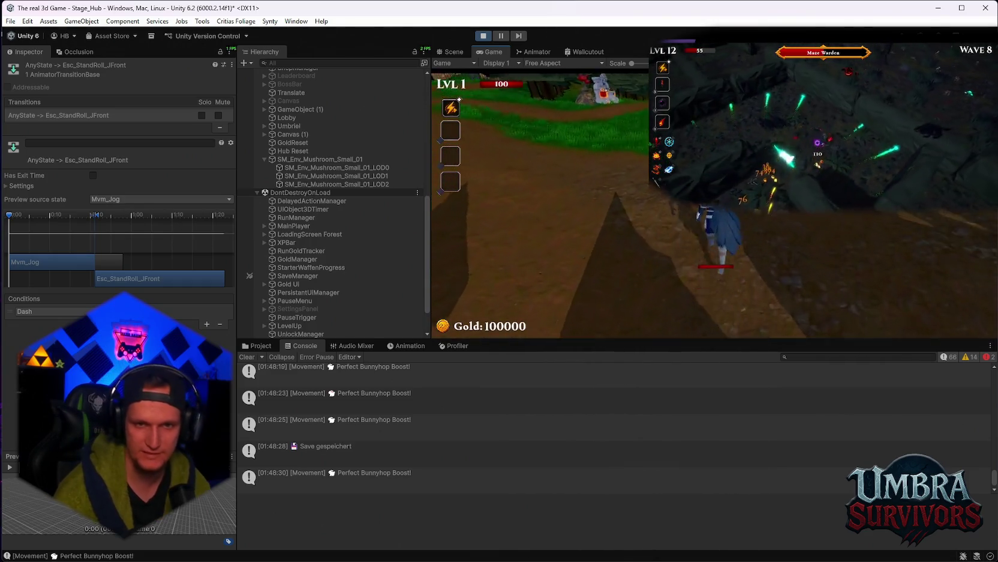
key("space")
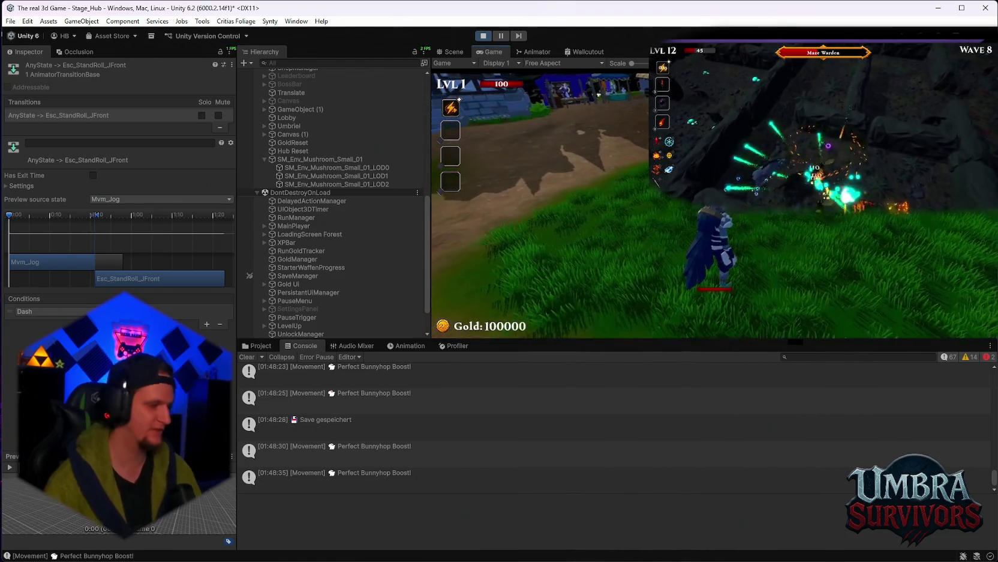
left_click(826, 138)
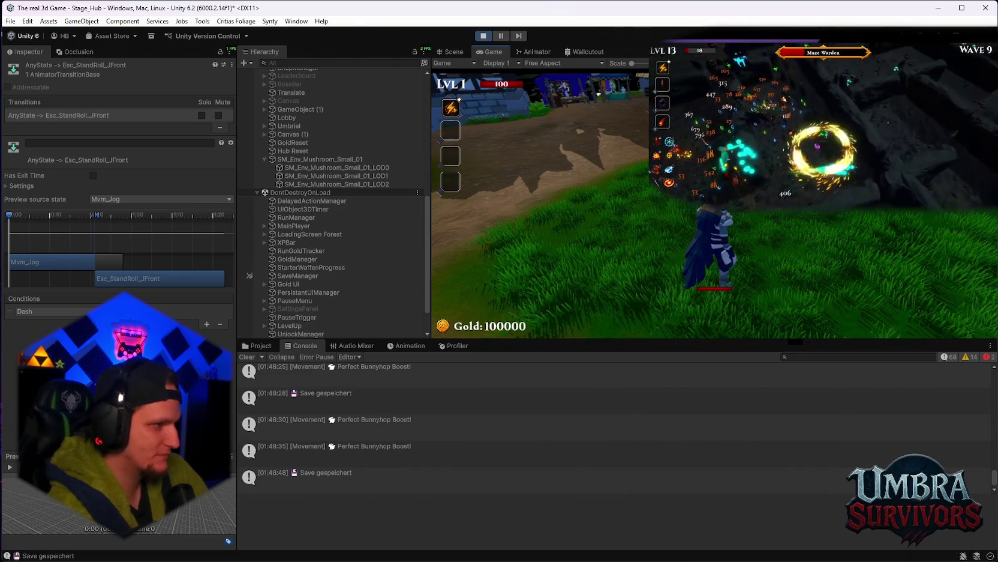
left_click(824, 140)
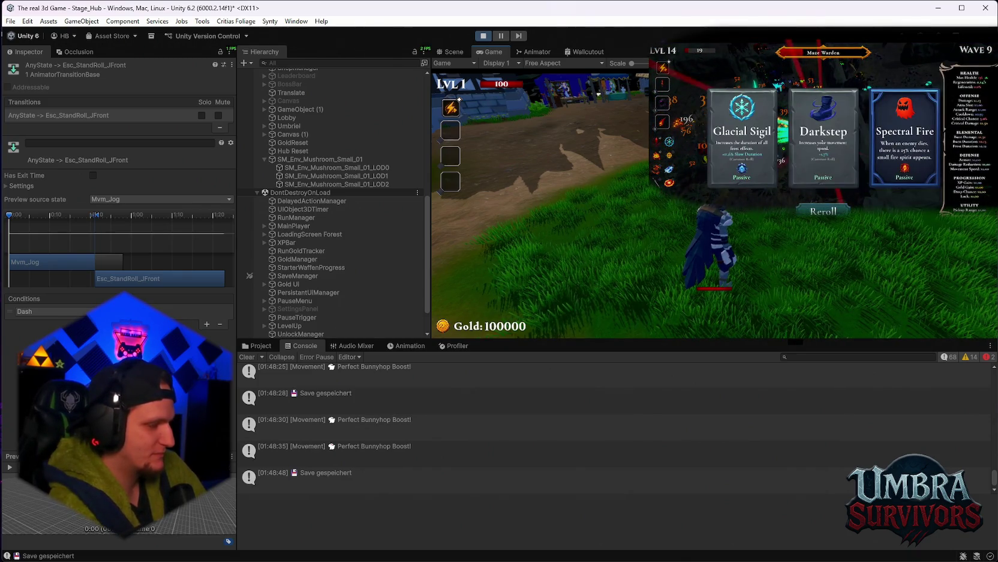
Take Spectral Fire and the later level-up upgrades until the run returns to the hub.
left_click(891, 167)
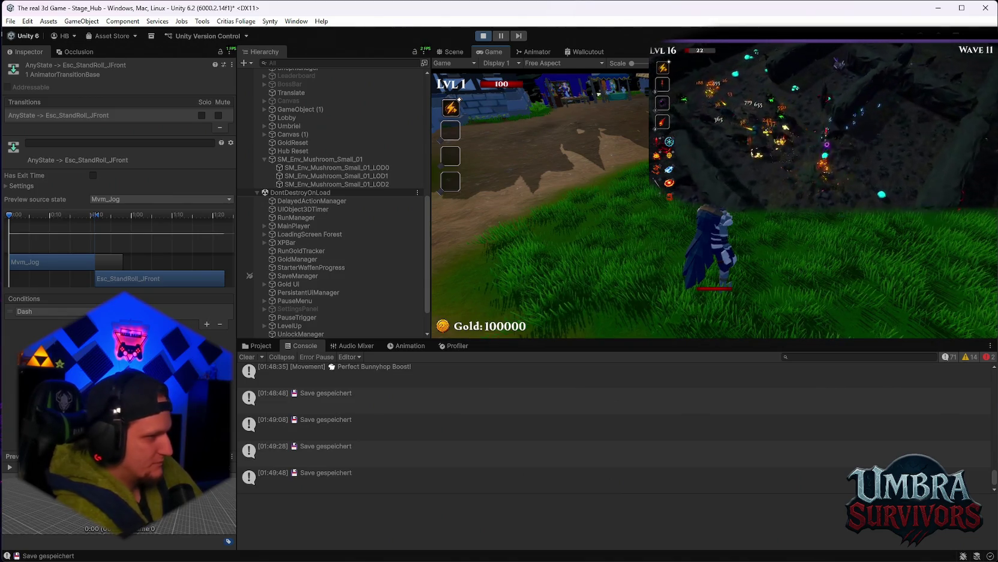
key("Return")
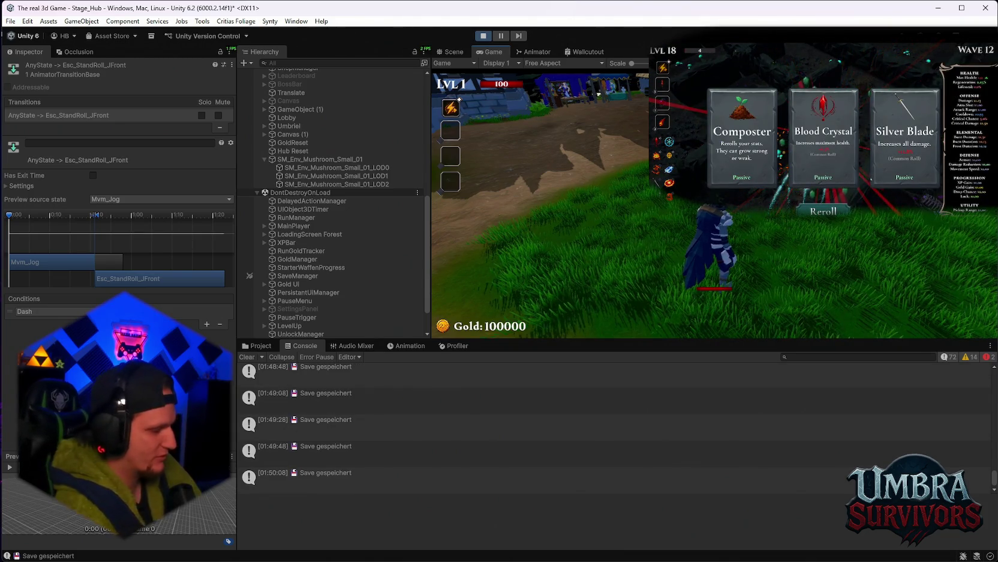
left_click(888, 179)
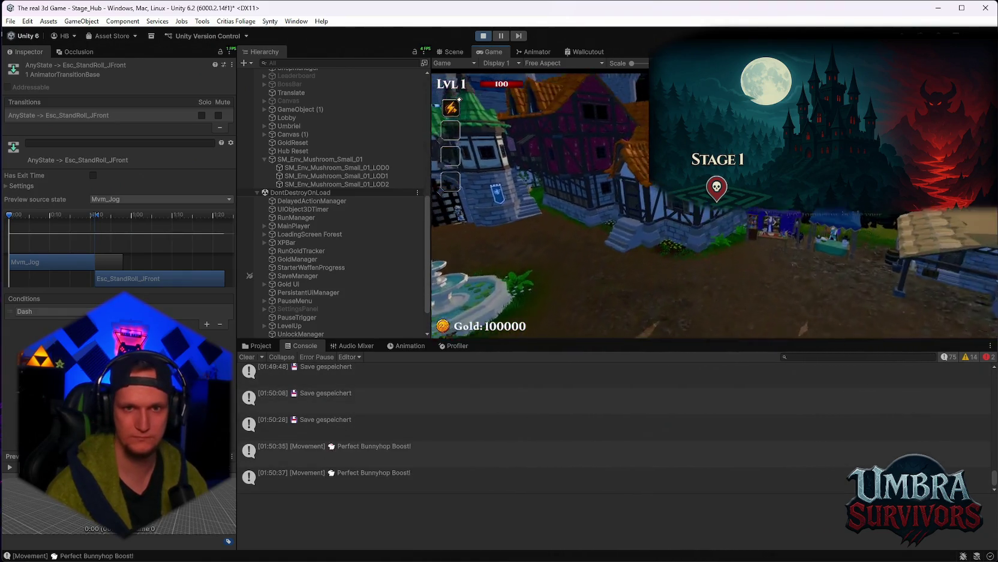
Exit Play mode and select the Any State to Jmp_Base_A transition in the Animator.
left_click(483, 35)
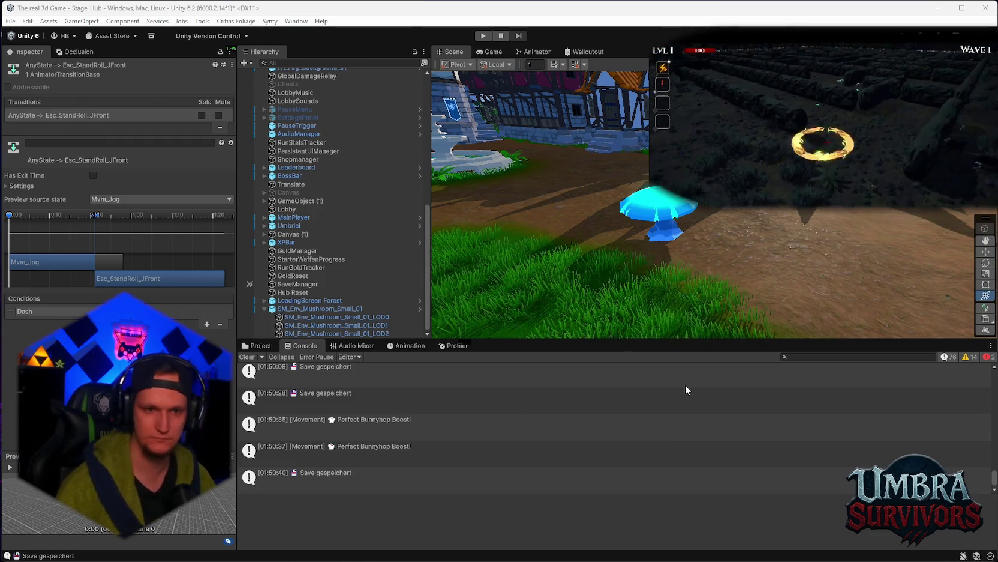
left_click(539, 52)
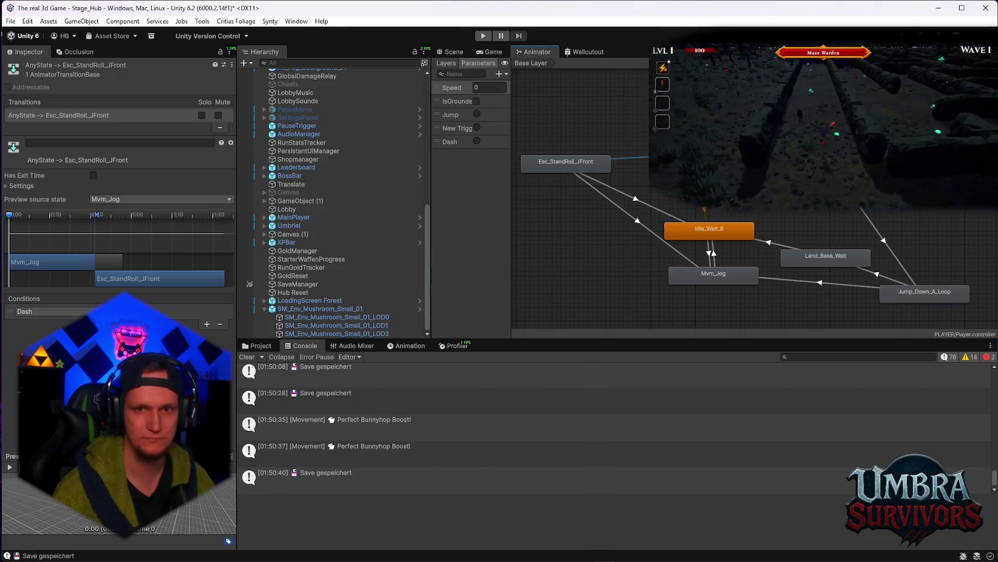
left_click(621, 248)
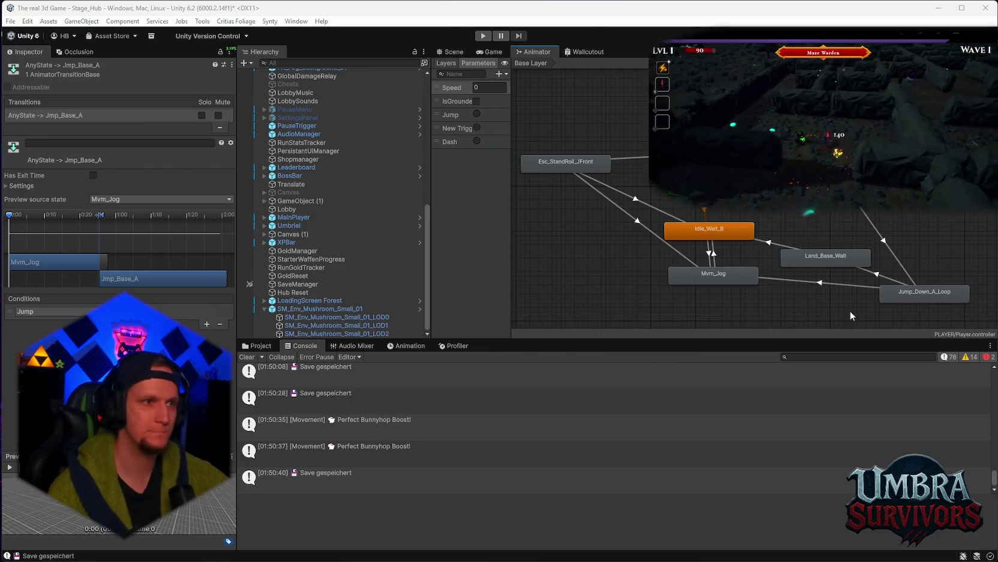
Dock the Hierarchy on the right and shrink the Console and Inspector areas to enlarge the Animator.
mouse_move(261, 52)
left_mouse_down()
mouse_move(453, 53)
mouse_move(780, 252)
mouse_move(888, 270)
left_mouse_up()
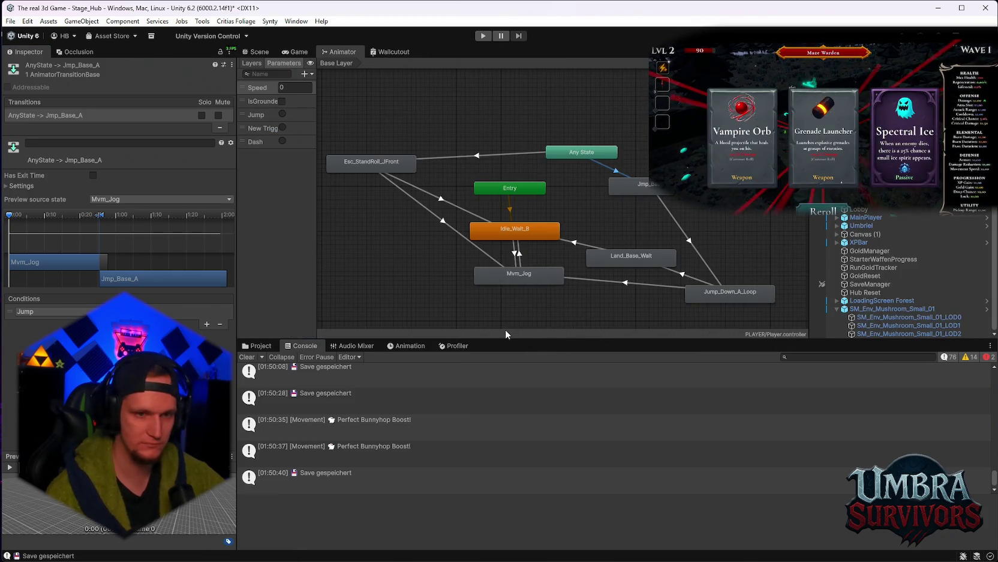
left_click_drag(509, 341, 509, 381)
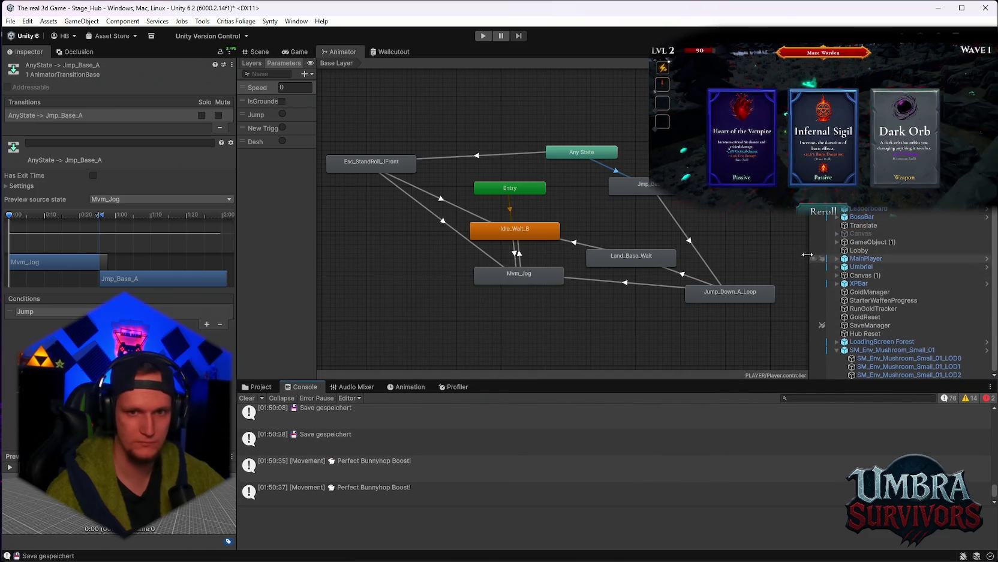
mouse_move(236, 231)
left_mouse_down()
mouse_move(180, 231)
mouse_move(191, 232)
left_mouse_up()
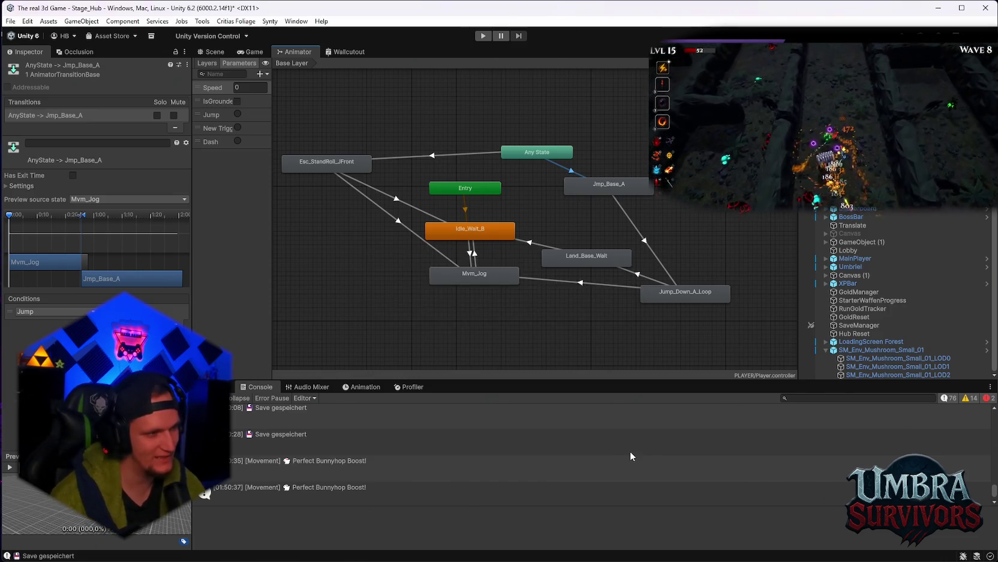
left_click(630, 453)
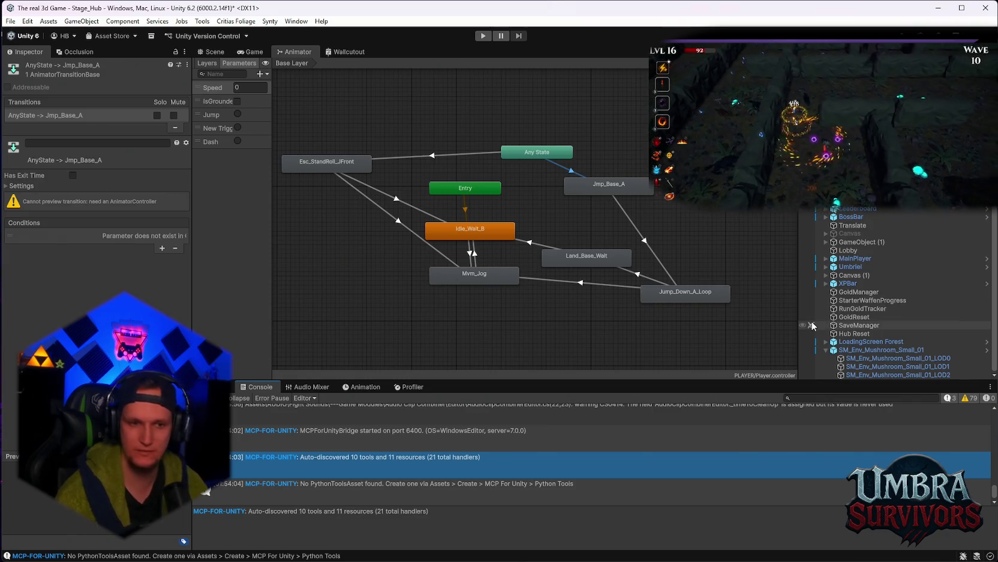
Show the Assets > PLAYER > Dash folder and the Stage 1 Game view, then bring Notepad forward.
left_click(210, 387)
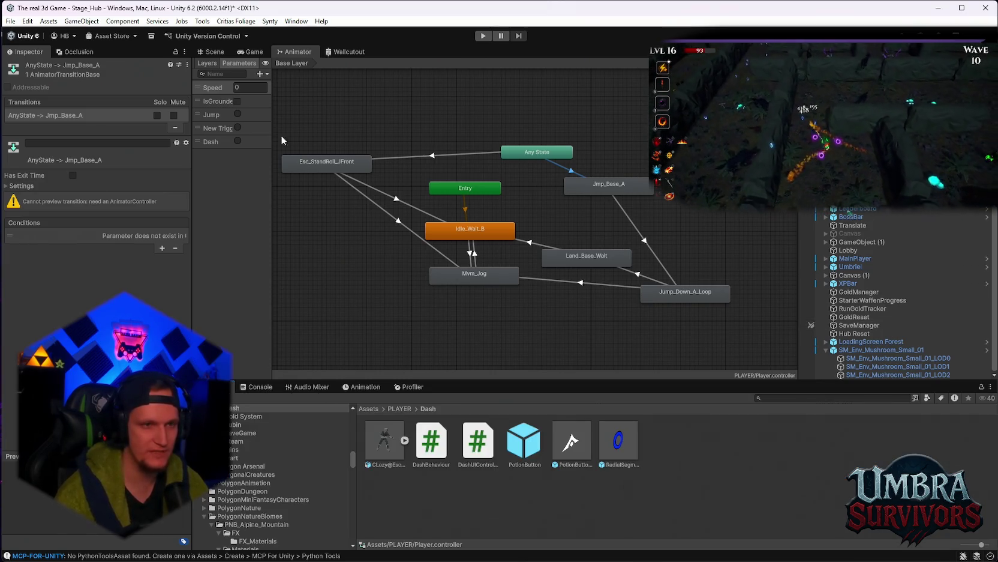
left_click(251, 52)
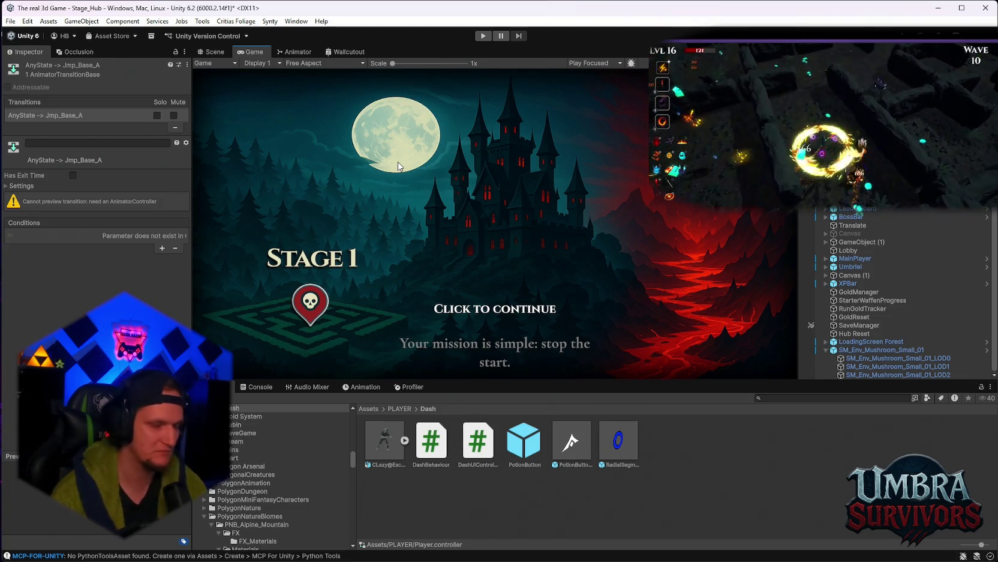
left_click(706, 557)
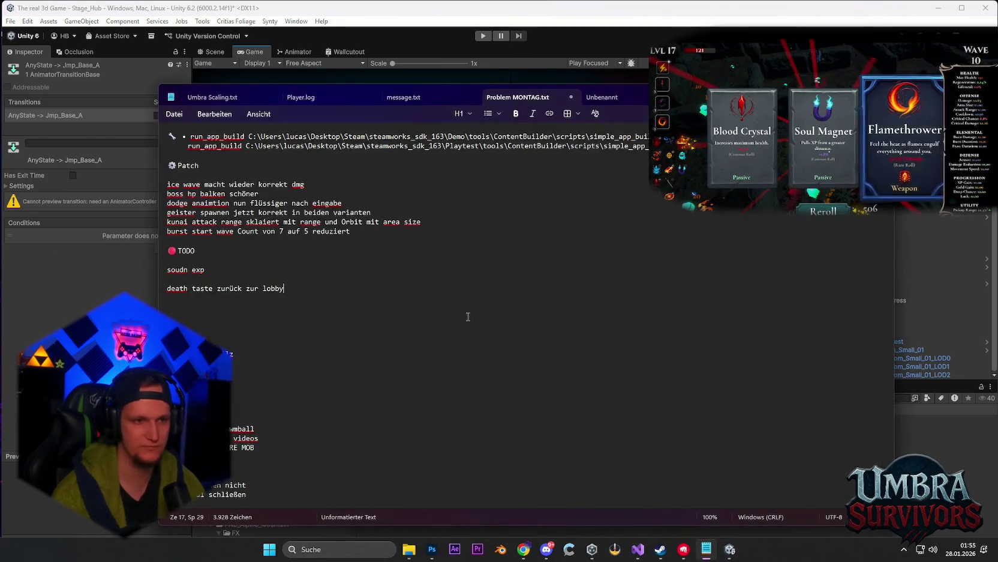
Add a new line after the 'zurück zur lobby' TODO note and return to Unity.
key("Return")
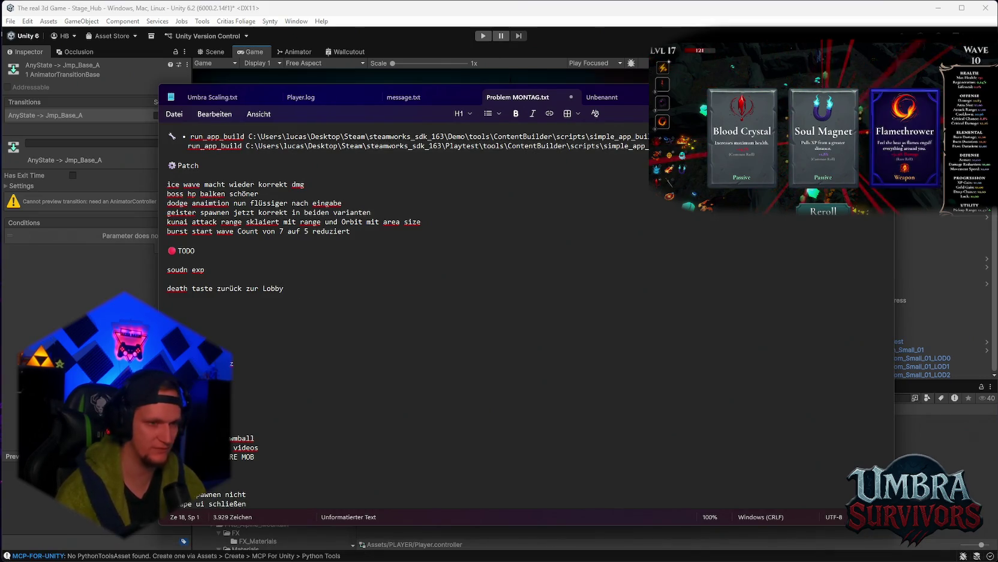
key("alt+Tab")
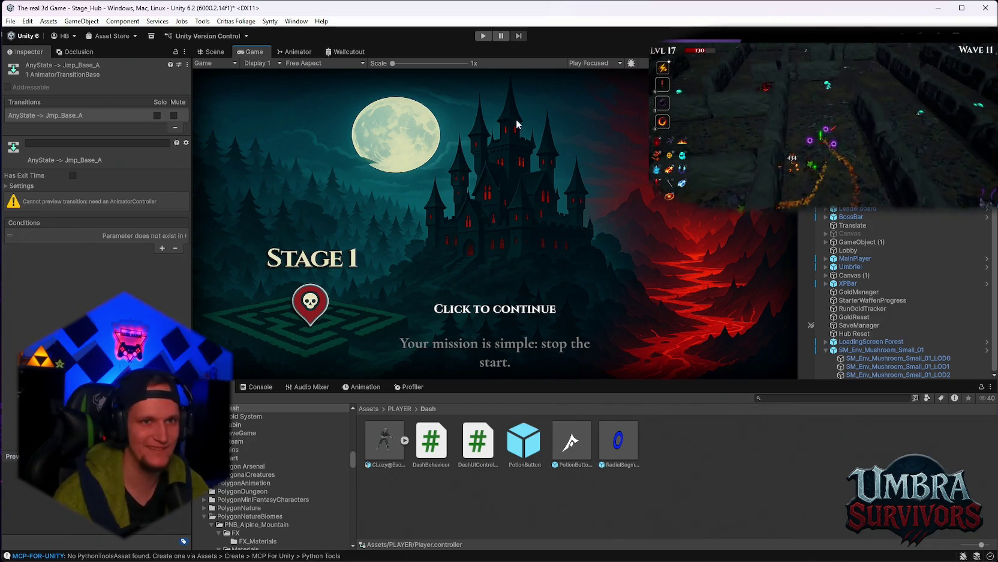
Switch to the Scene view and enter Play mode to test the bounce pad.
left_click(217, 52)
left_click(491, 36)
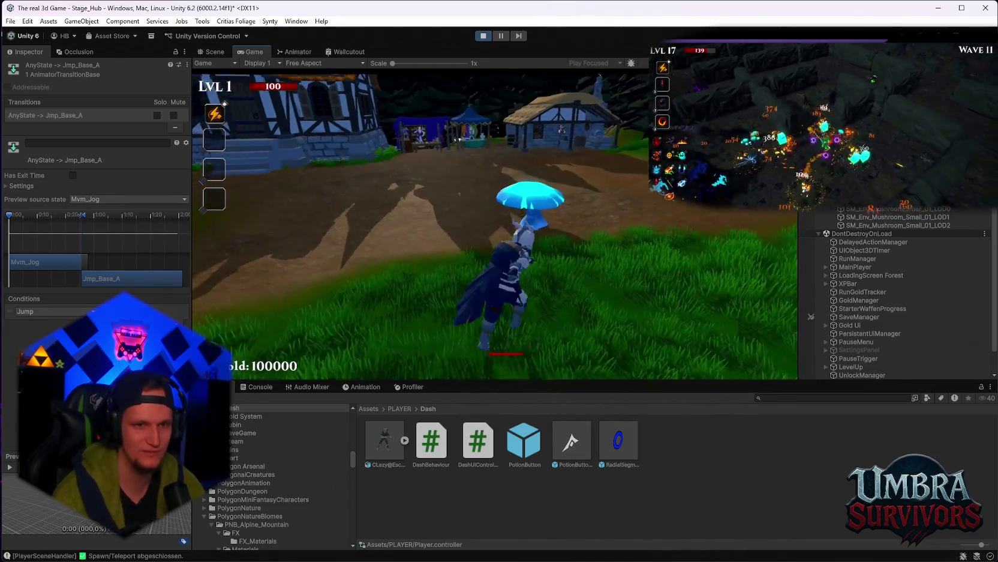
Bounce the character off the mushroom pad repeatedly, dashing onto the house roof and back.
key("space")
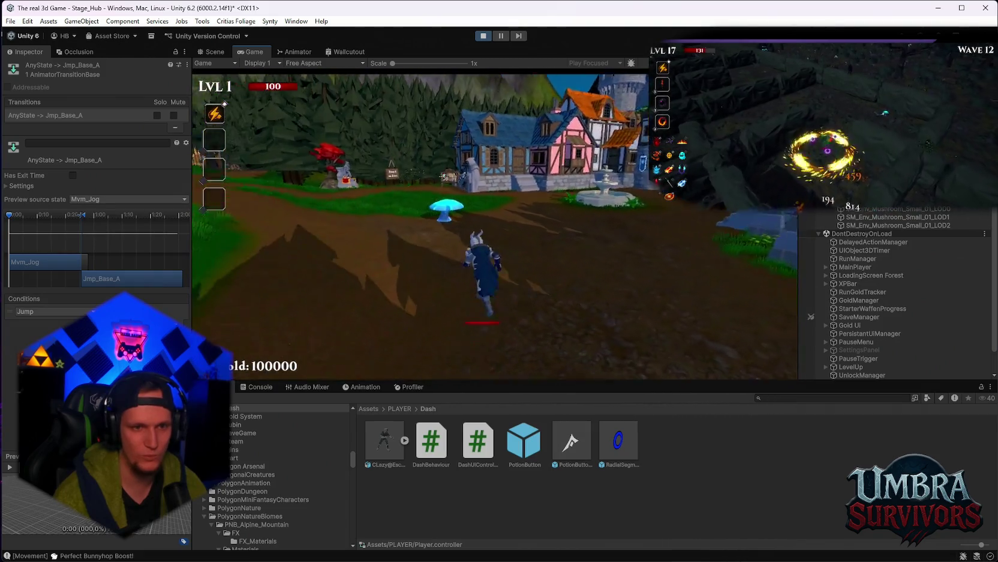
key("w")
key("space")
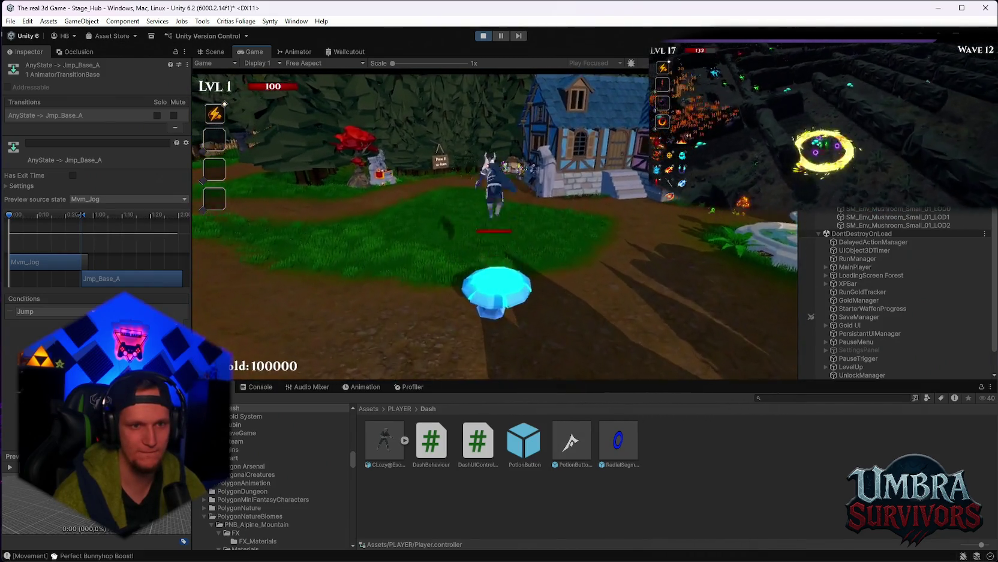
key("shift")
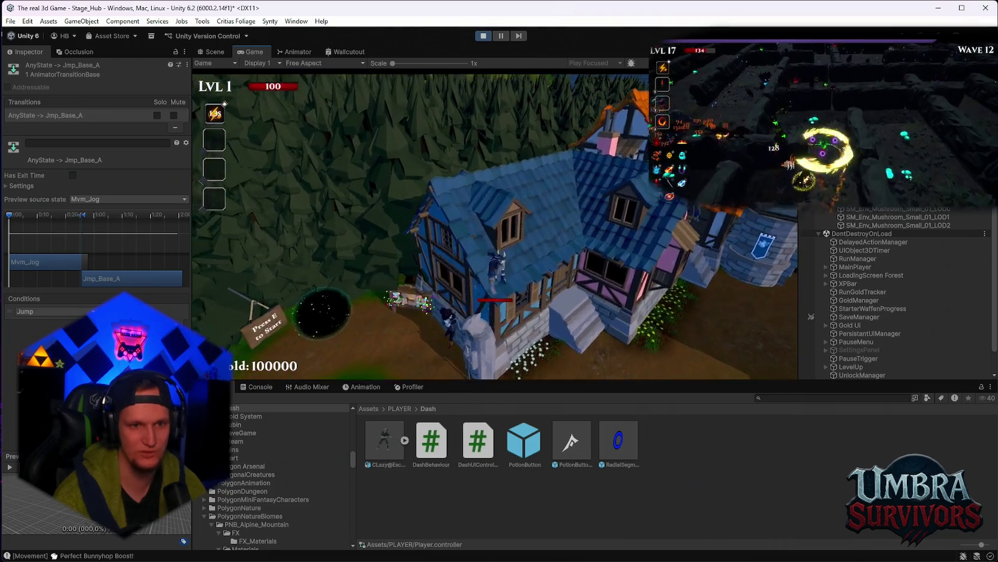
key("w")
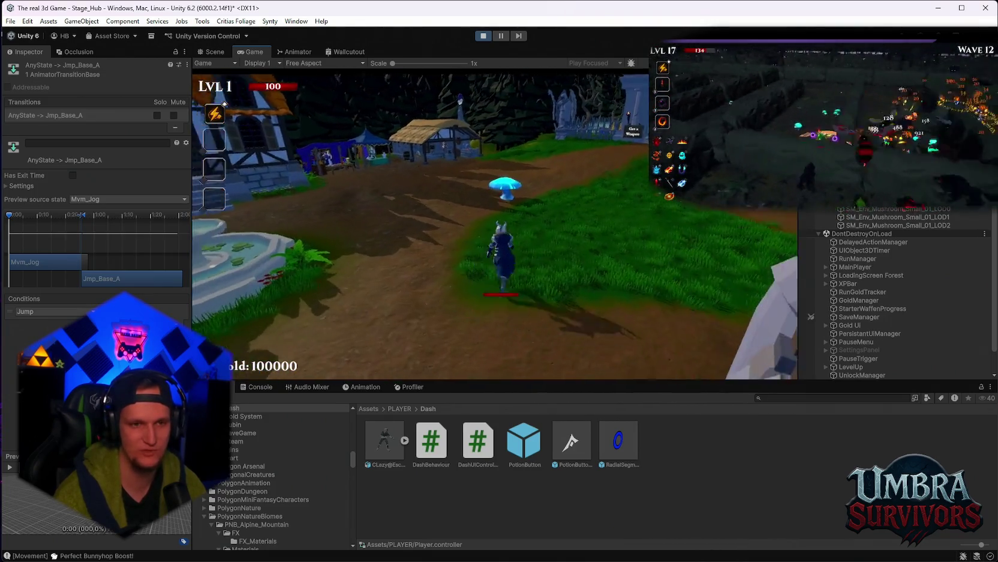
key("w")
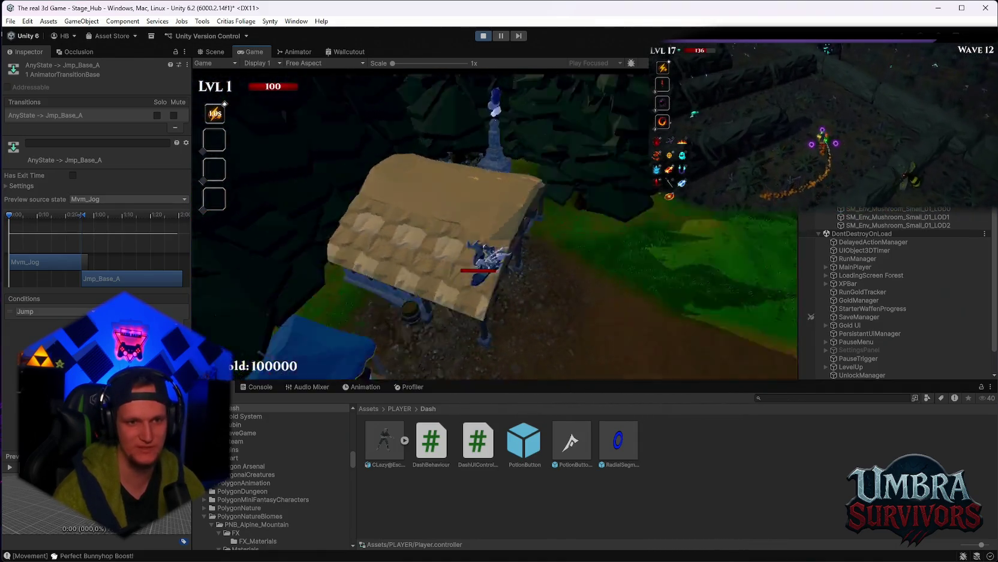
key("shift")
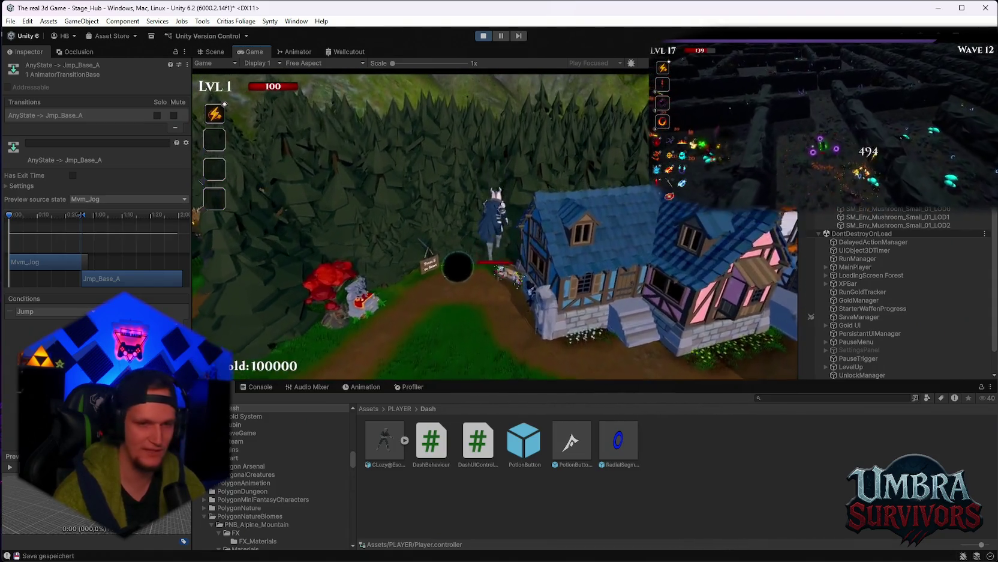
key("space")
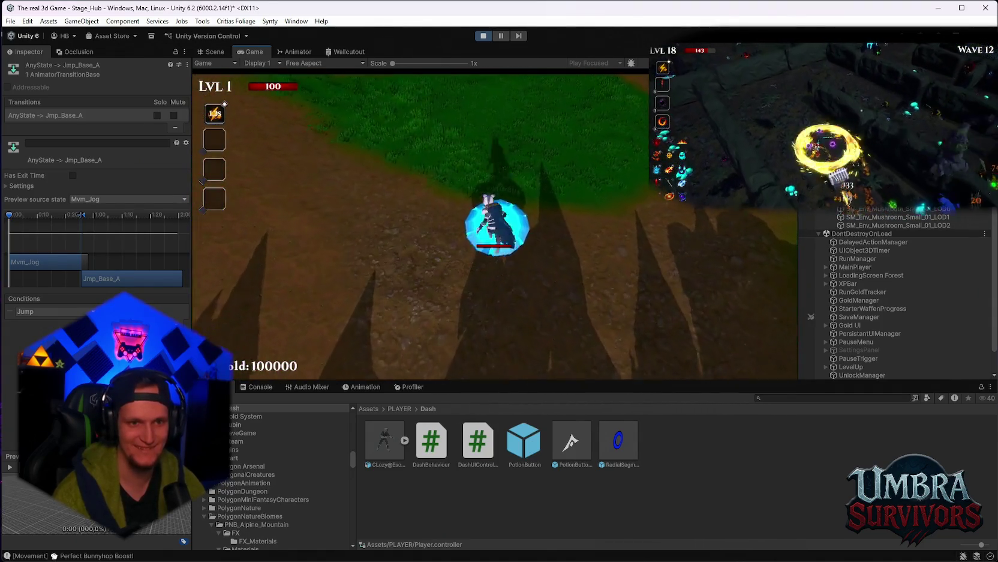
Run across the town square onto the blue mushroom toward the fountain, then pause with Esc.
key("shift")
key("shift")
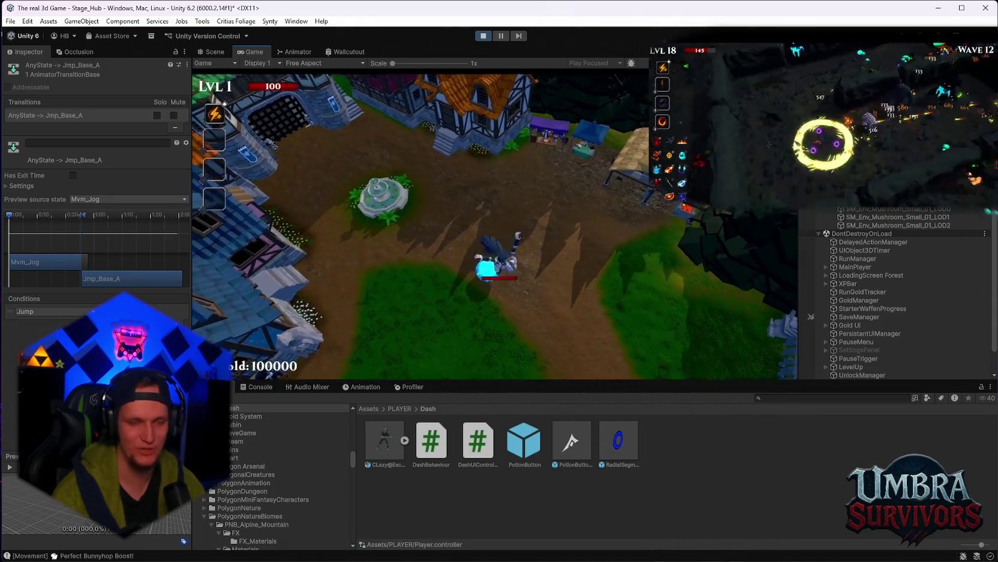
key("w")
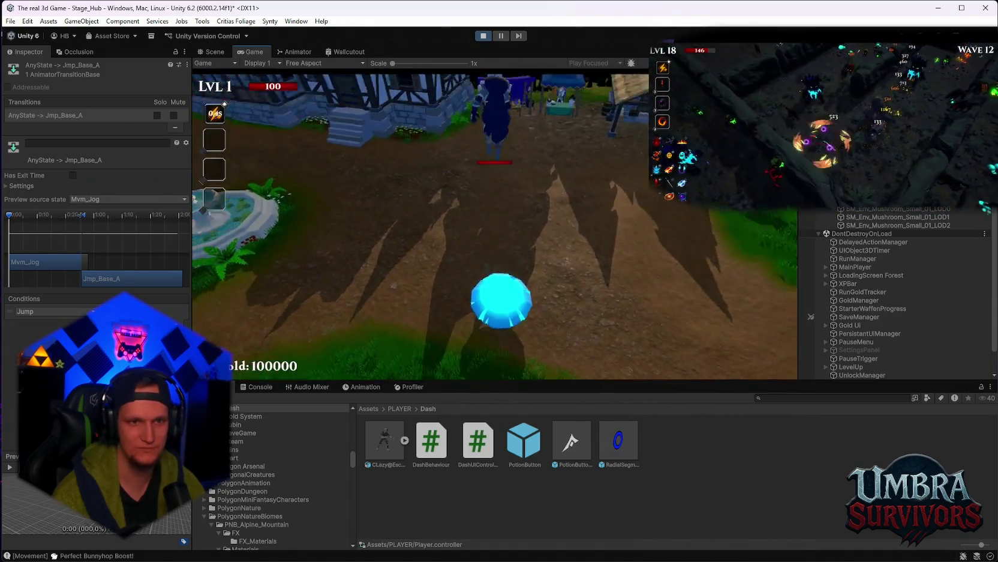
key("w")
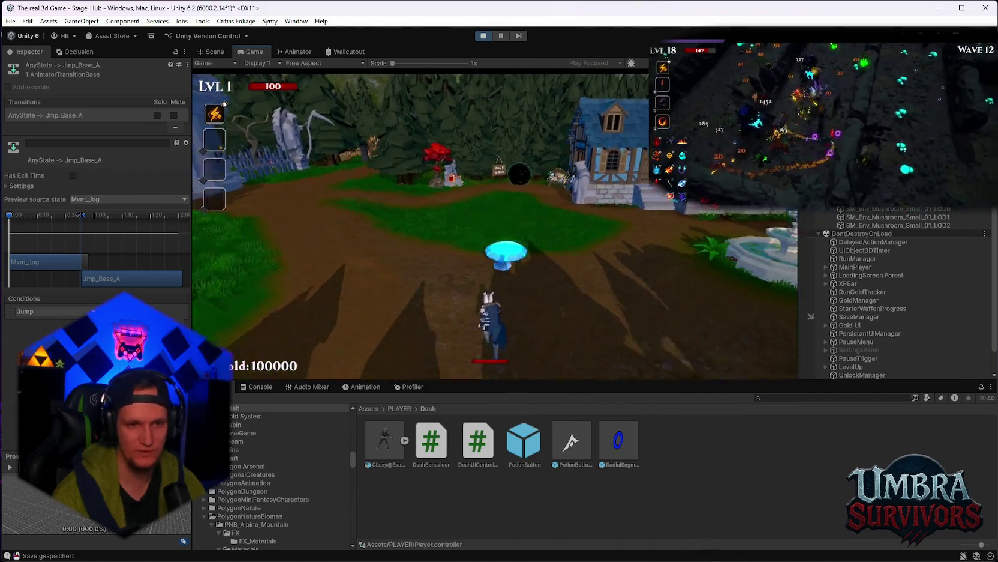
key("w")
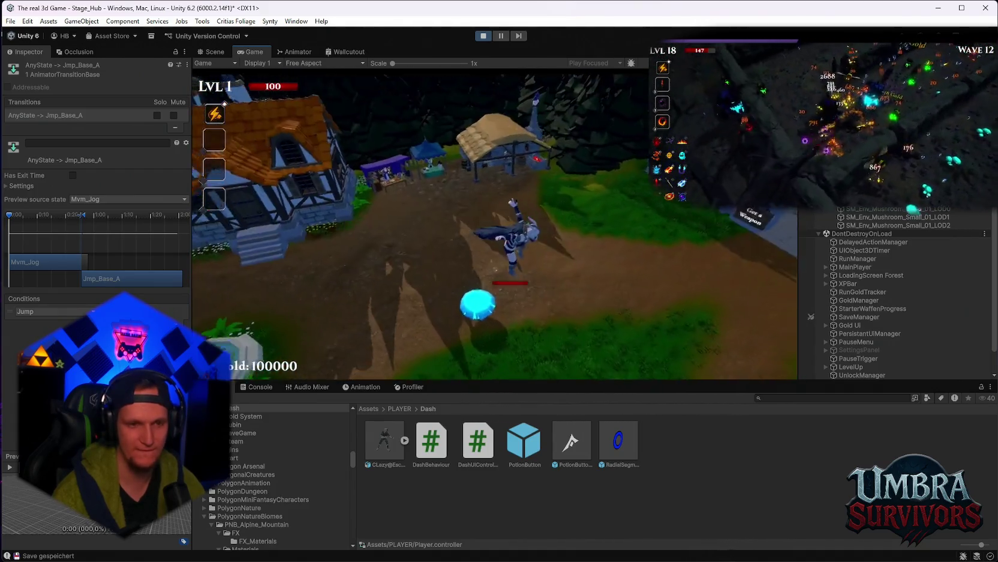
key("w")
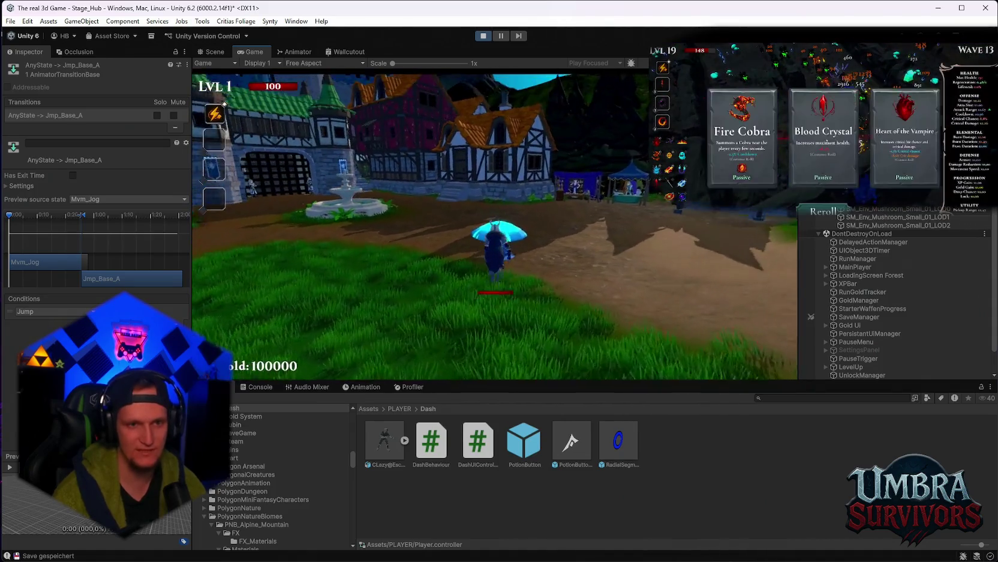
key("w")
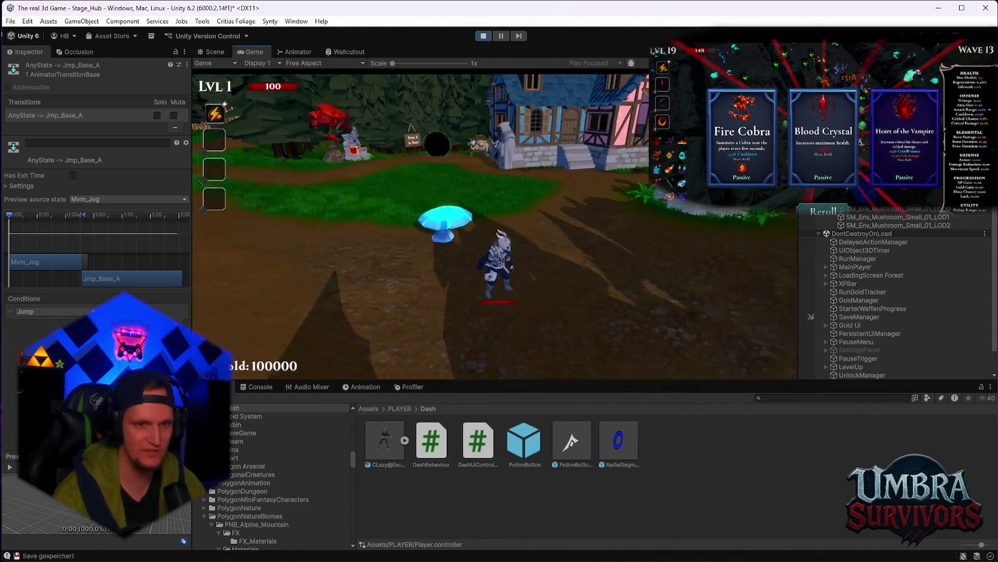
key("Escape")
scroll(879, 235, "up", 3)
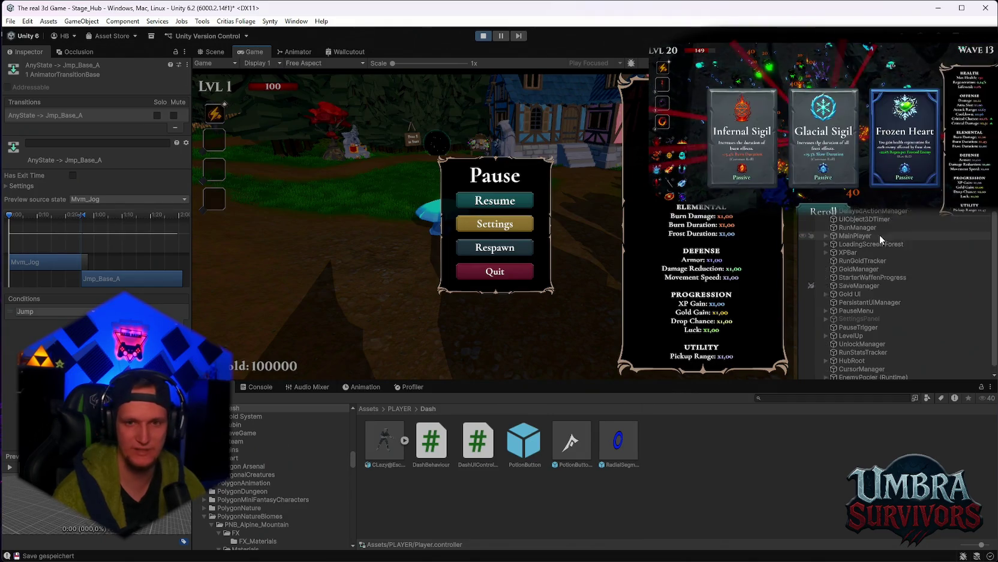
Select SM_Env_Mushroom_Small_01 and widen the Inspector to show its bounce pad settings.
left_click(859, 252)
scroll(70, 291, "down", 5)
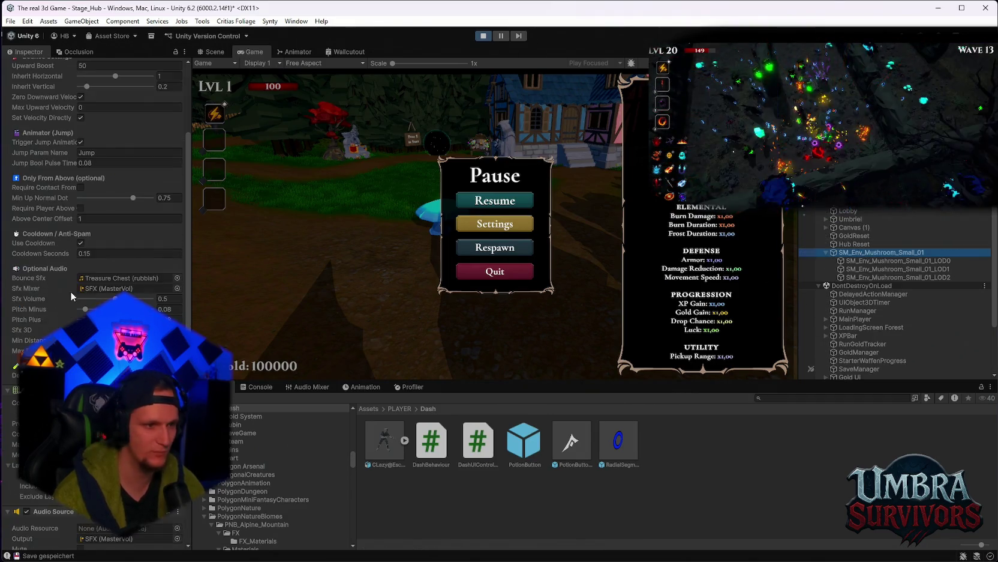
left_click_drag(194, 270, 226, 271)
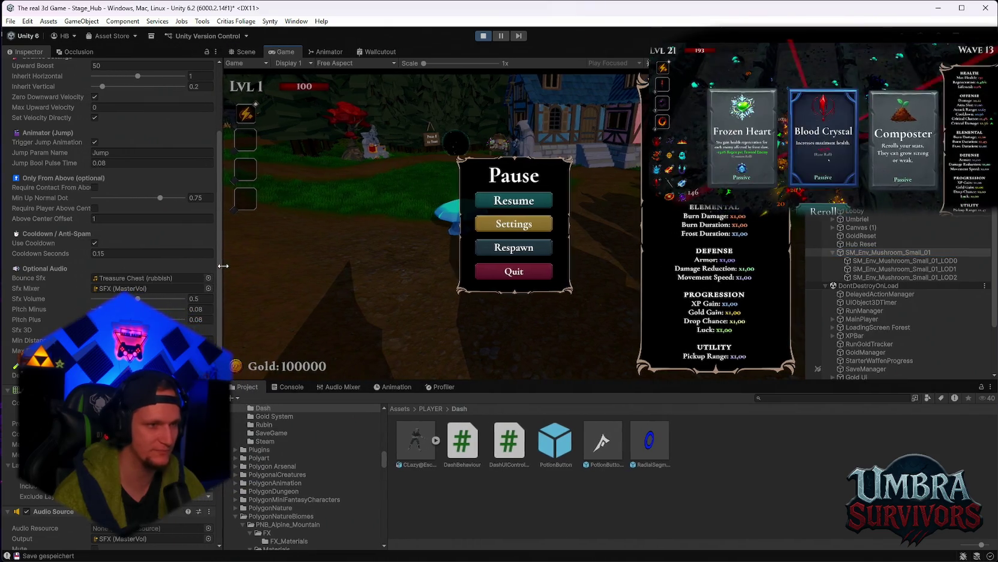
Resume the game and run the character onto the blue mushroom to bounce, then pause.
left_click(513, 200)
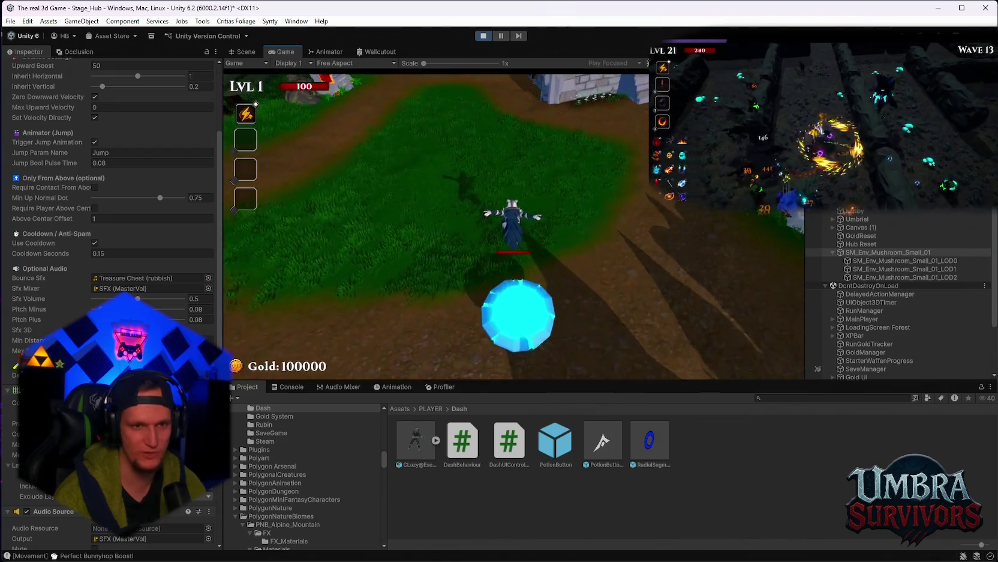
key("space")
key("w")
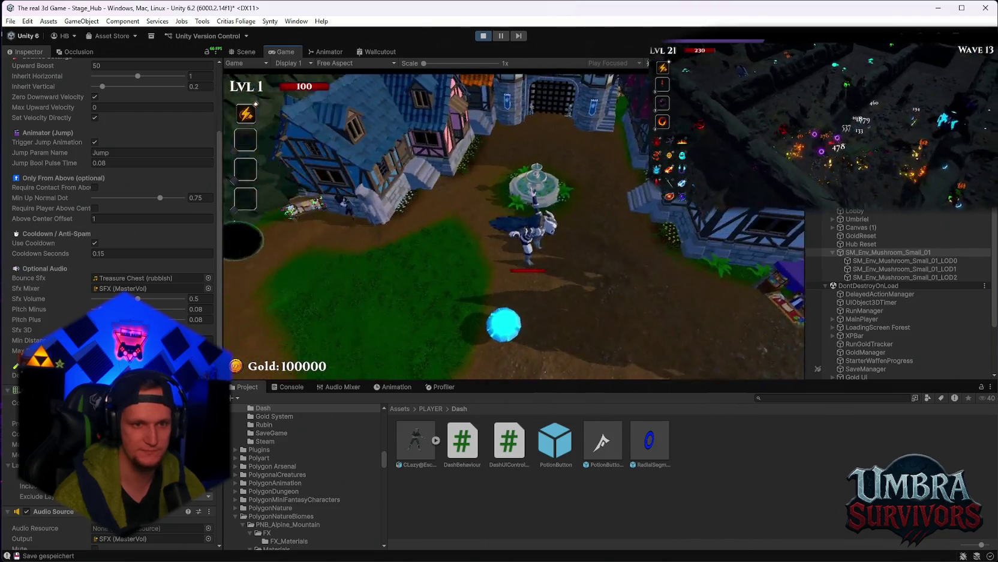
key("w")
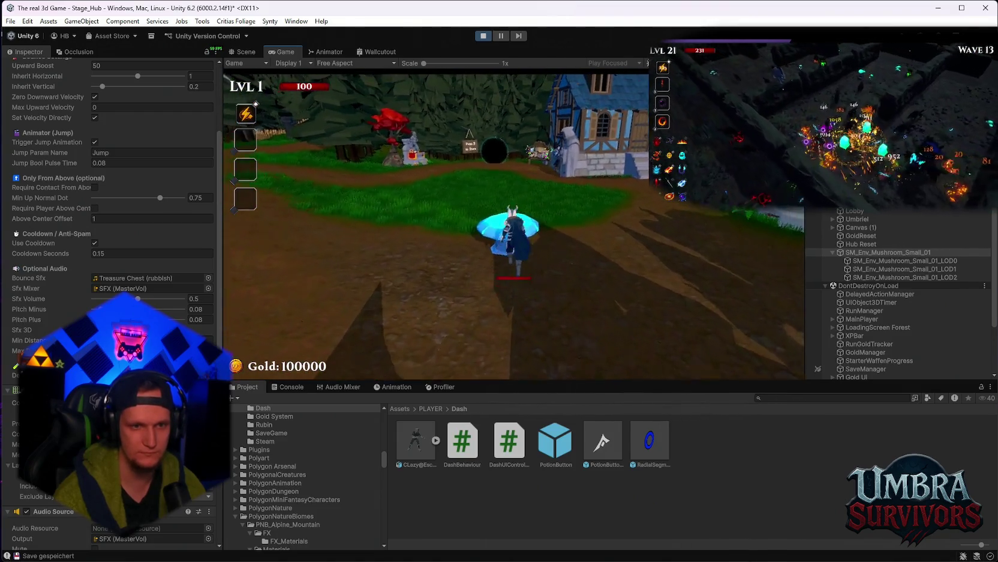
key("w")
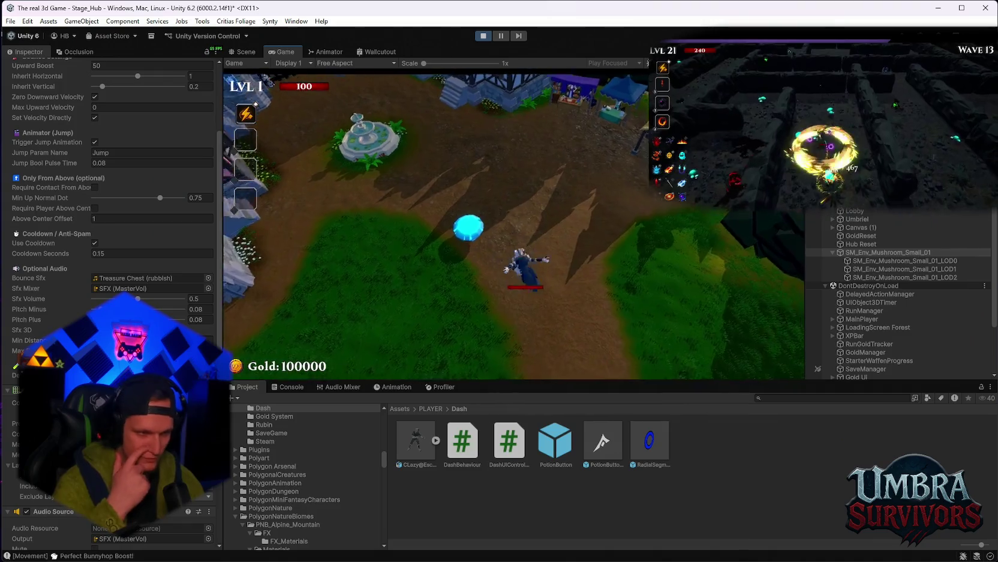
key("Escape")
scroll(102, 267, "up", 1)
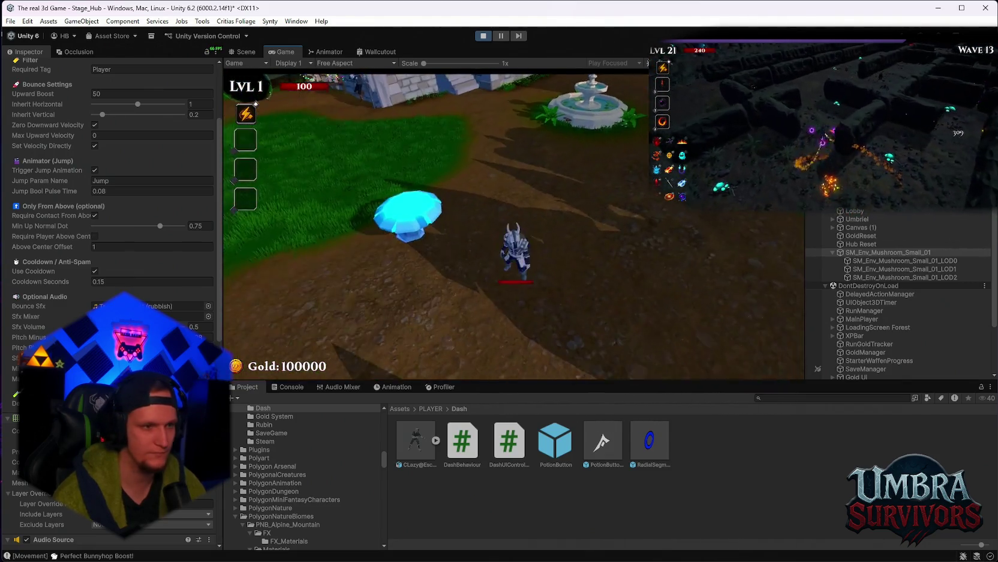
Set Min Up Normal Dot to 1 and Above Center Offset to 4.54, testing each in play.
left_click_drag(159, 229, 183, 227)
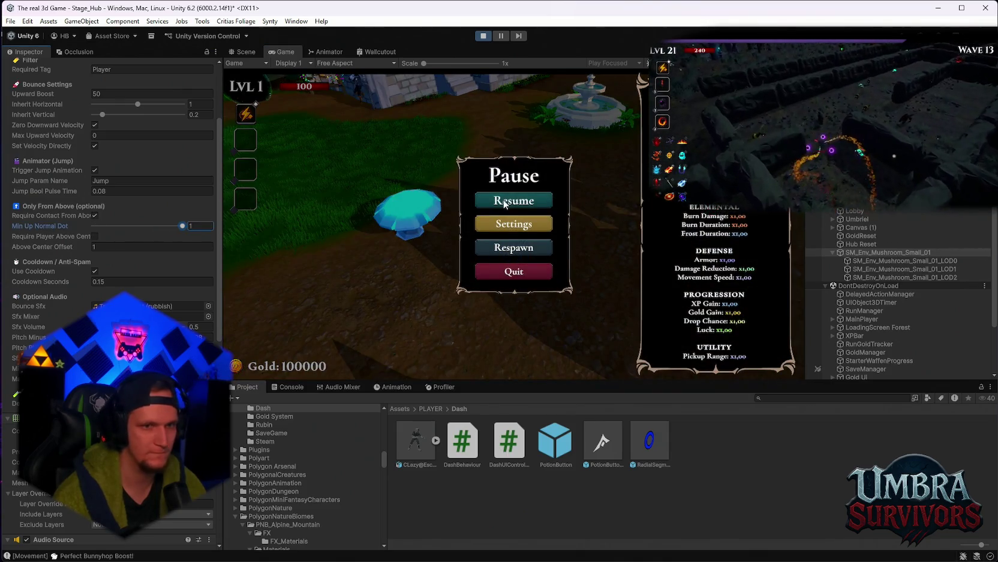
left_click(513, 200)
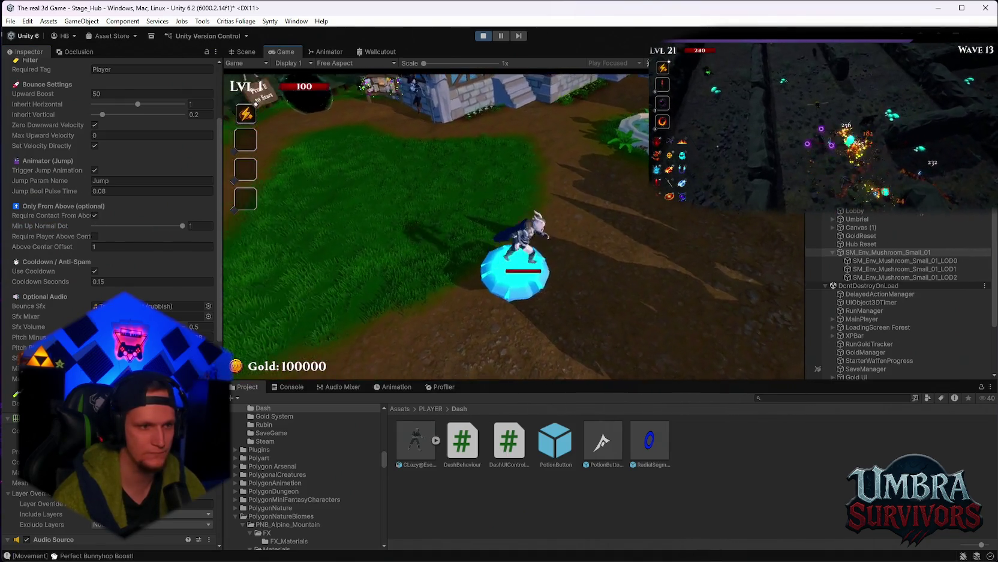
key("Escape")
left_click_drag(79, 251, 122, 251)
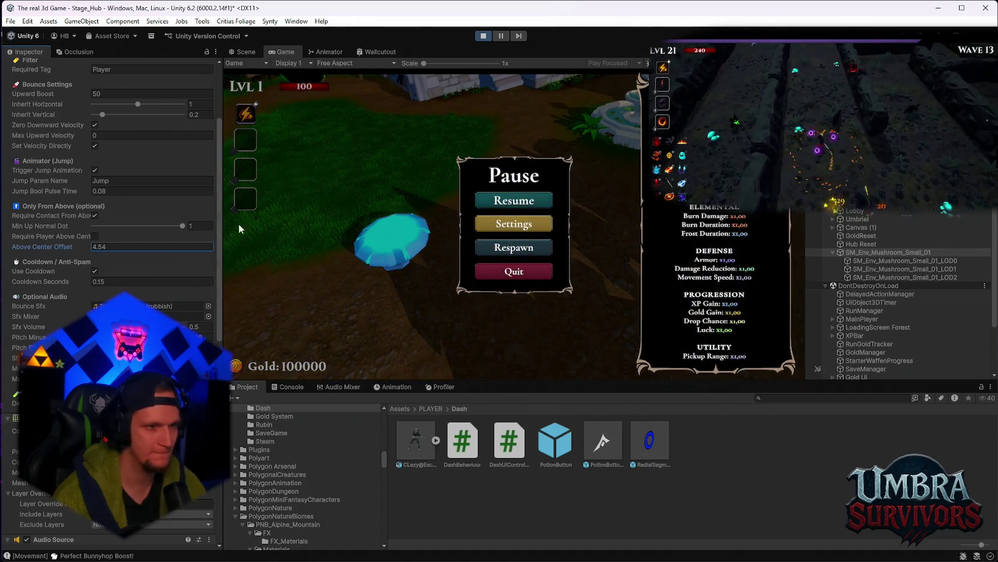
left_click(536, 200)
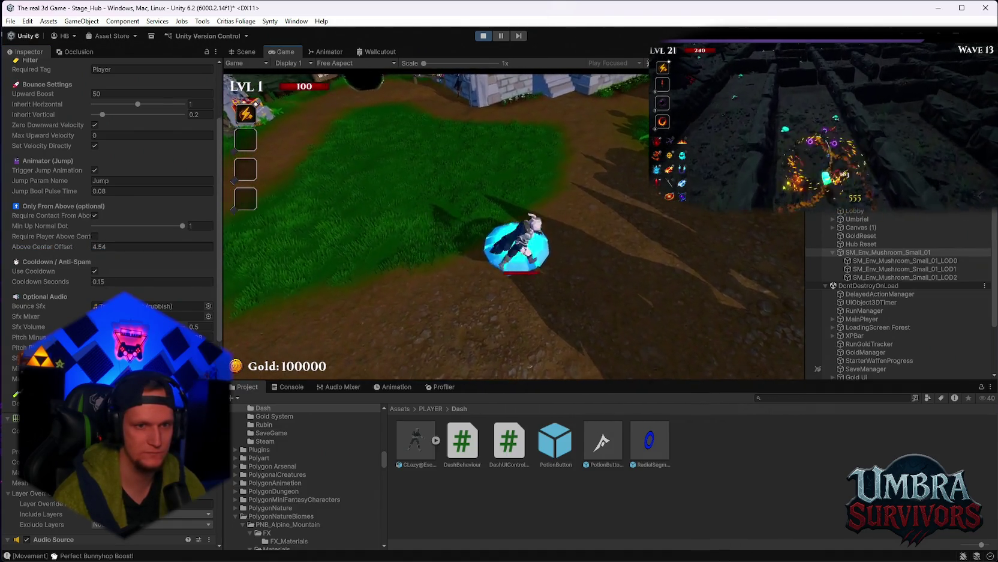
key("Escape")
Tick Require Player Above Center, untick Require Contact From Above, testing each, then show the Profiler.
left_click(94, 236)
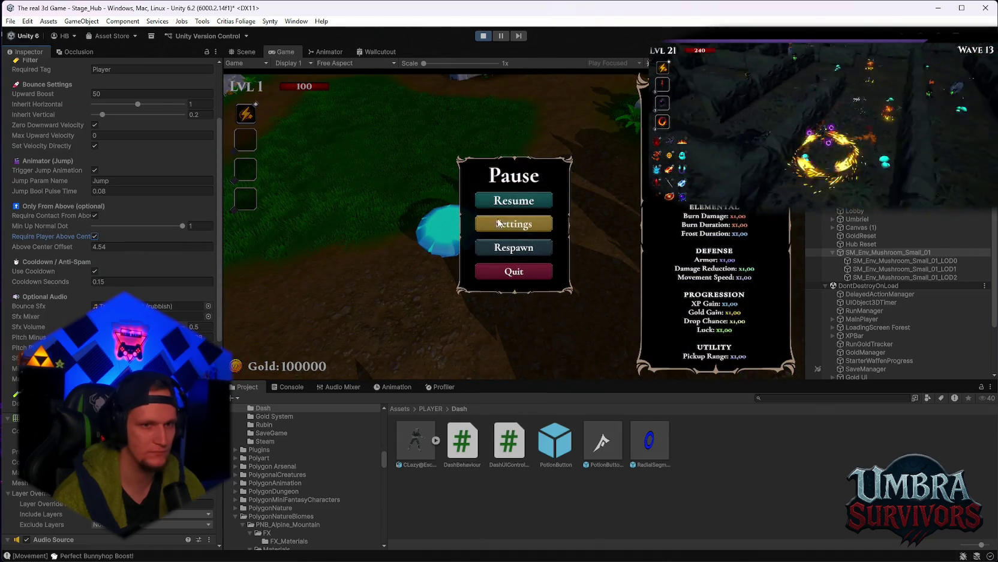
left_click(514, 200)
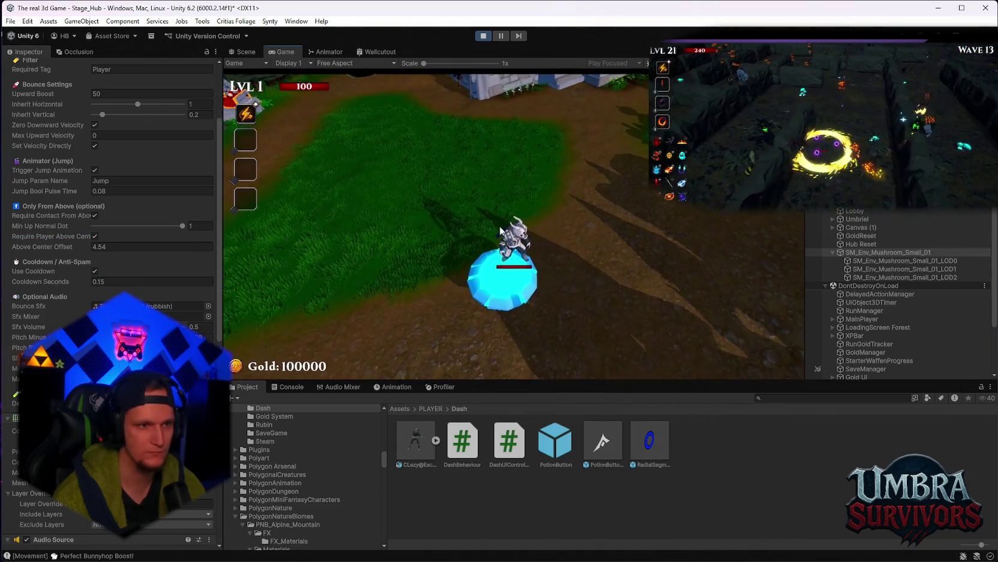
key("Escape")
left_click(94, 215)
left_click(535, 202)
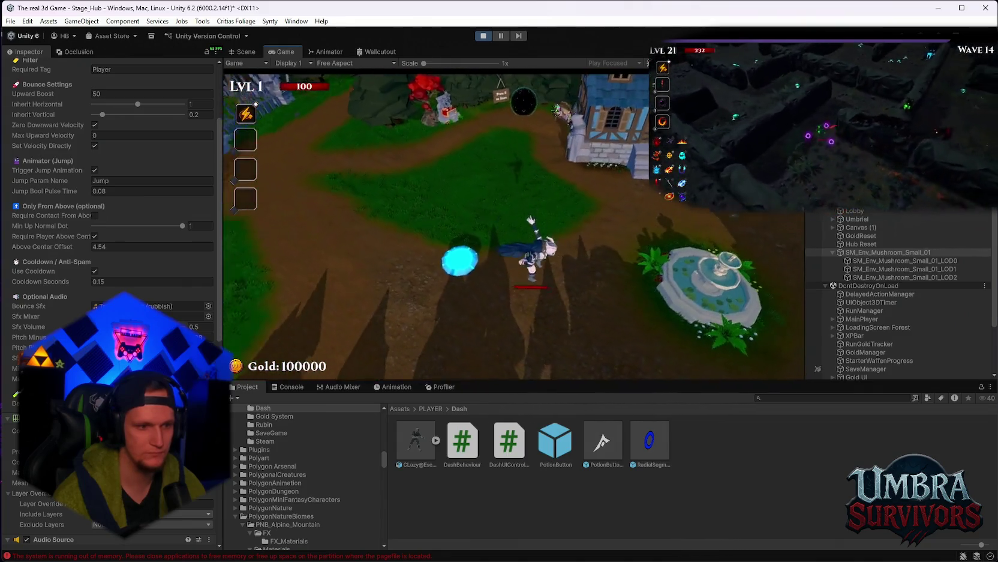
key("Escape")
left_click(441, 387)
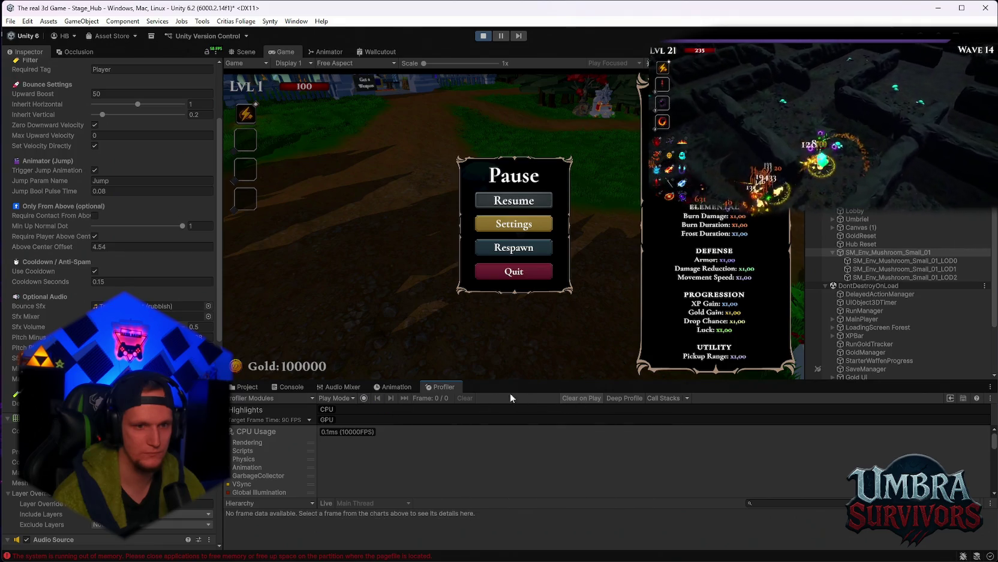
Play-test the bounce again, then pause and widen the Inspector.
left_click(501, 204)
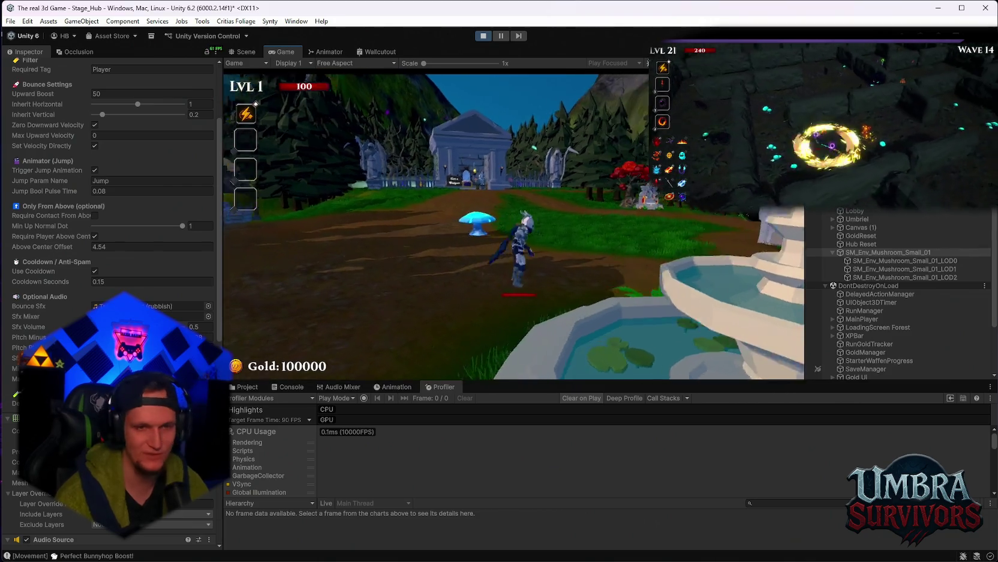
key("Escape")
left_click_drag(220, 269, 241, 275)
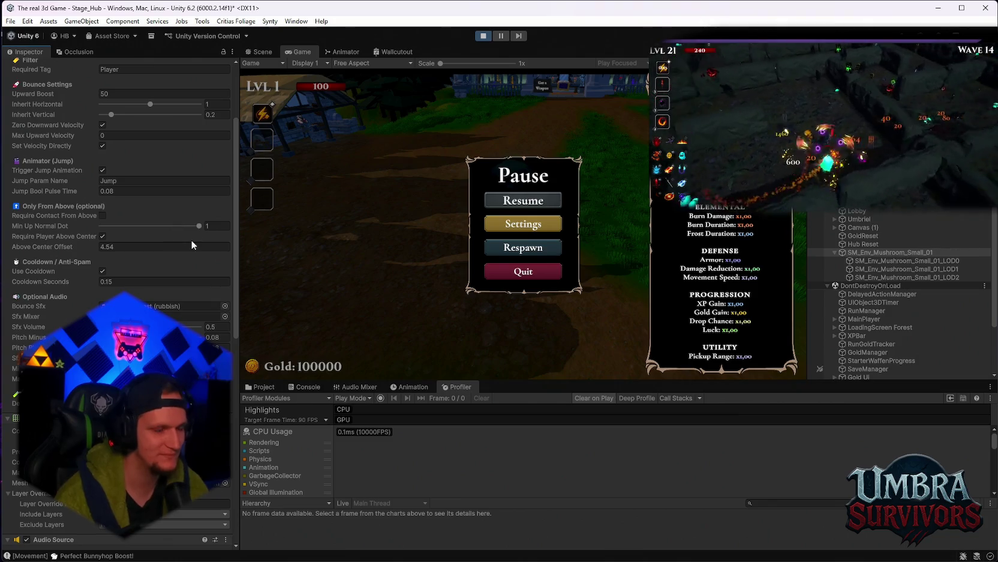
scroll(128, 264, "up", 2)
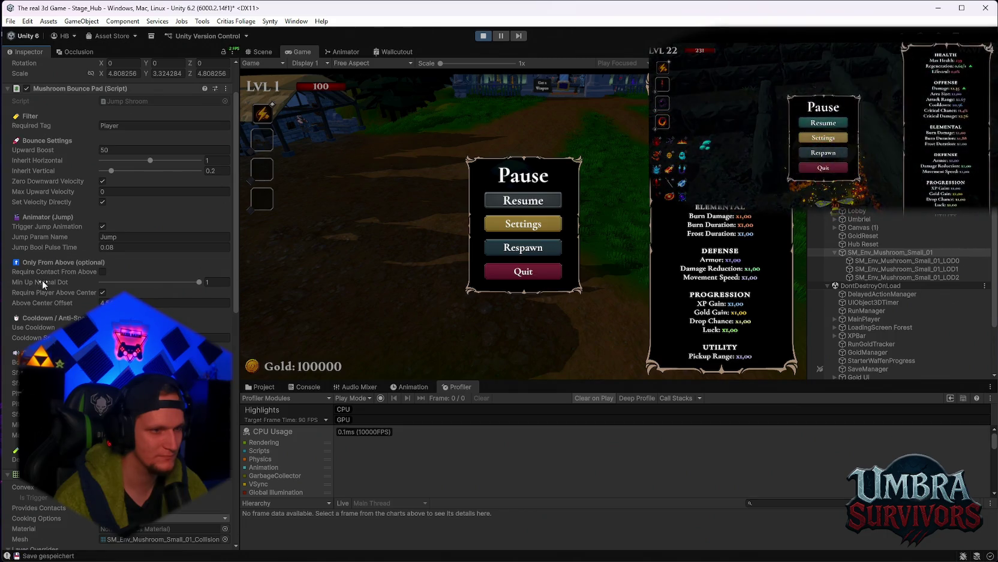
Lower Min Up Normal Dot to 0.729 and play-test it, ending paused.
left_click_drag(181, 283, 172, 282)
left_click(523, 201)
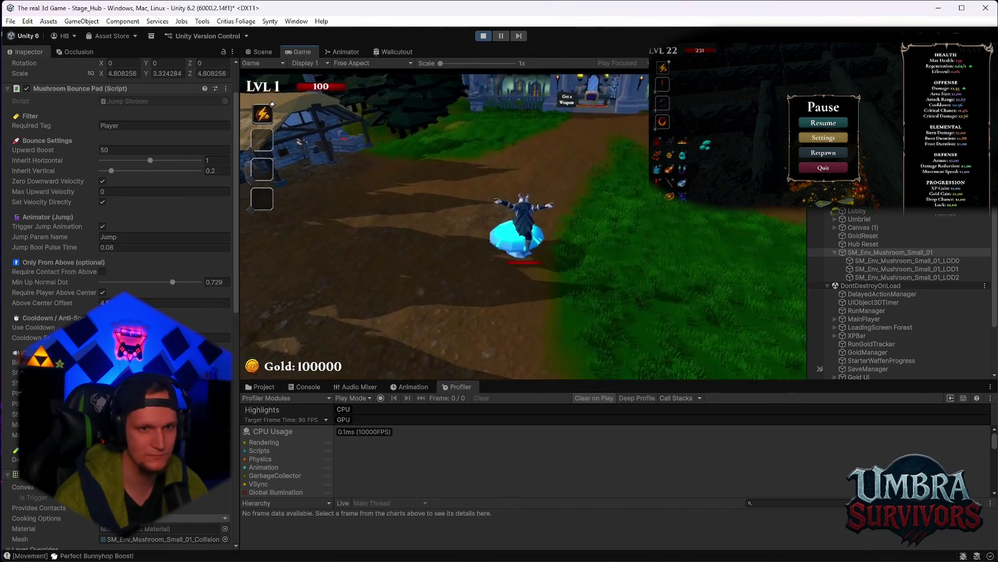
key("Escape")
key("Return")
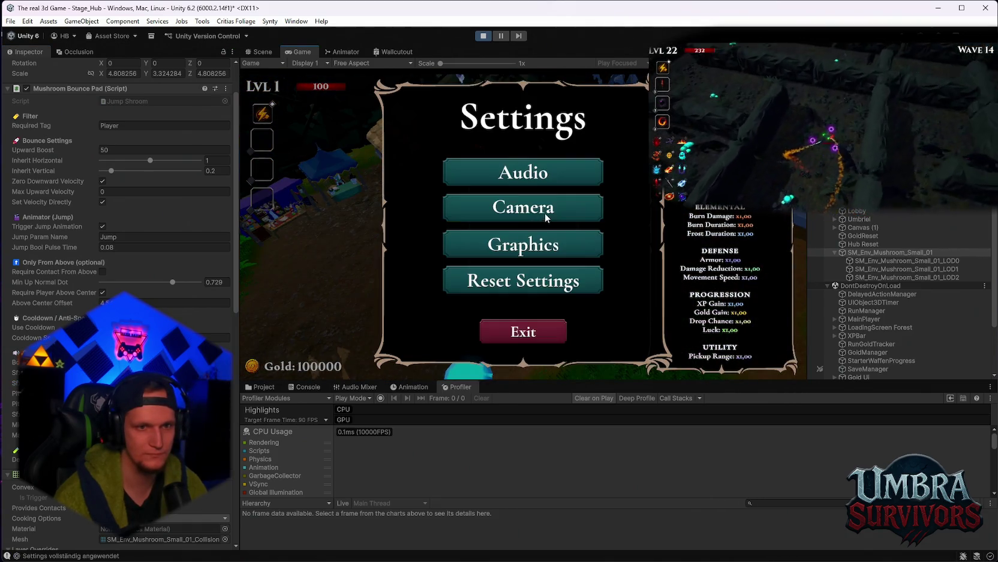
key("Escape")
key("Escape")
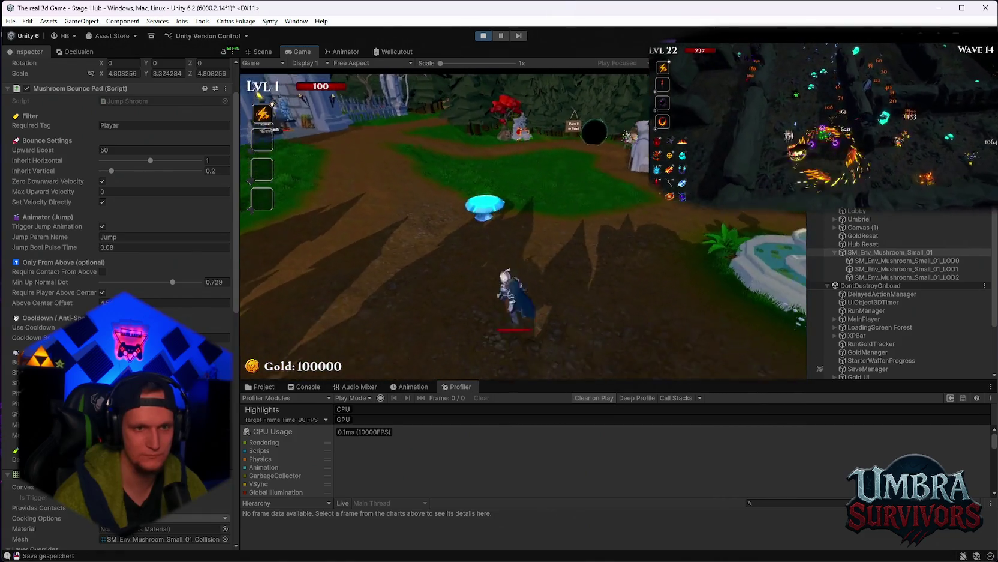
key("Escape")
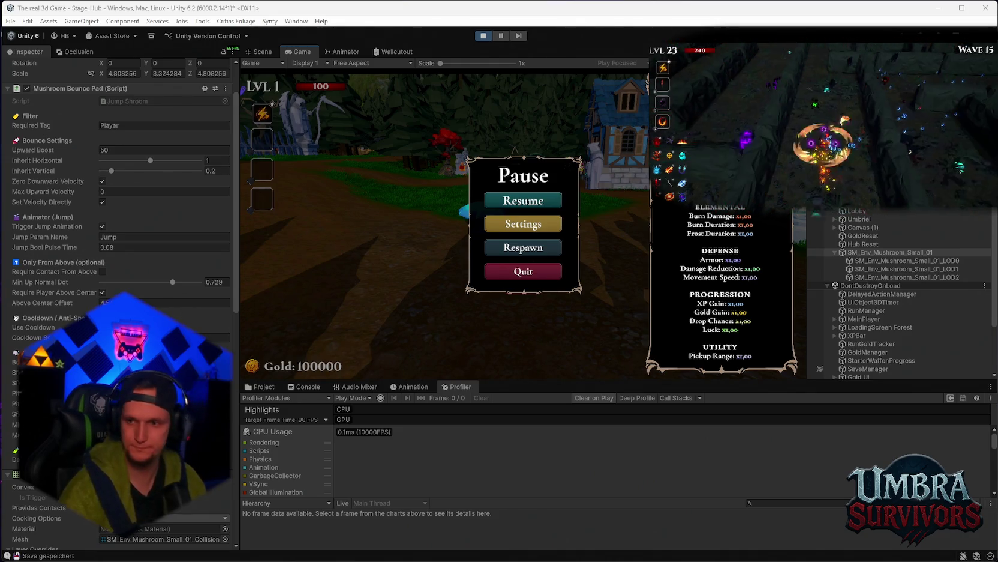
Resume and bounce the character off the mushroom pad a couple of times.
left_click(516, 201)
key("Escape")
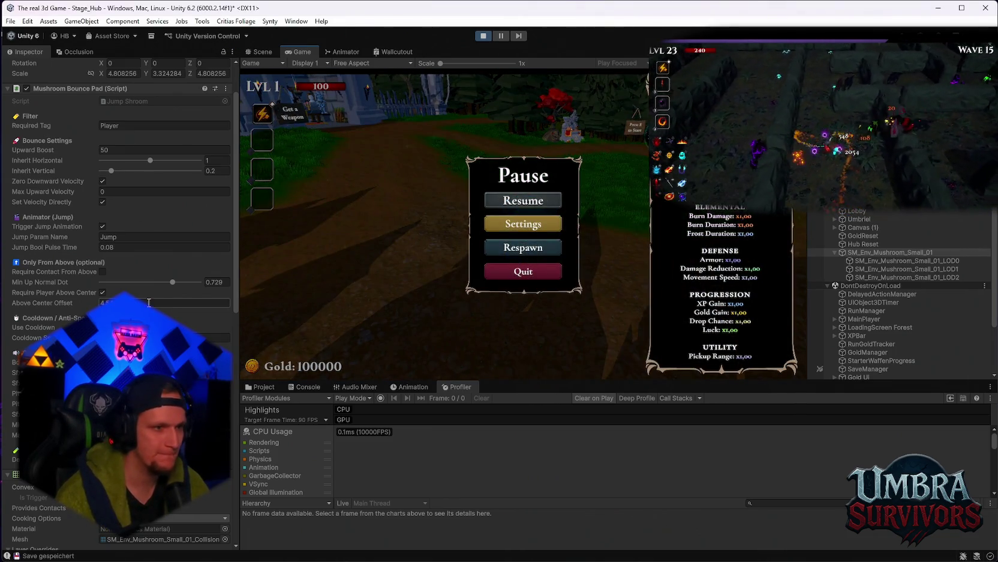
scroll(16, 374, "up", 3)
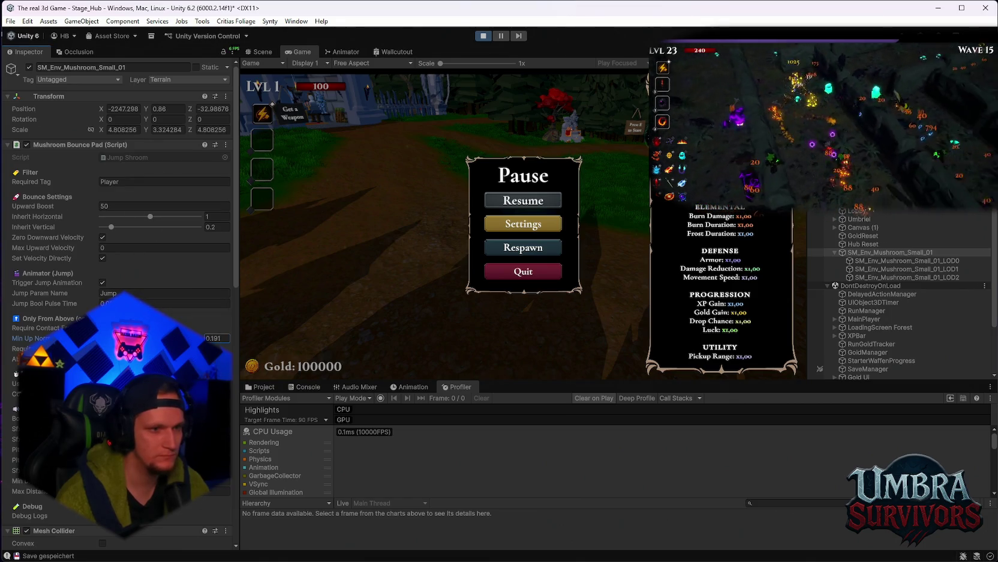
key("Escape")
key("w")
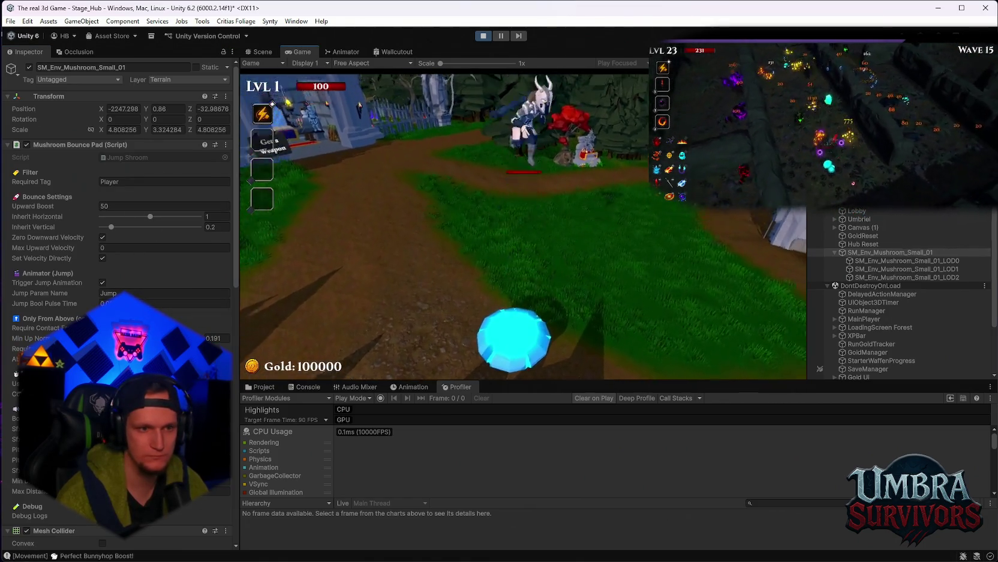
key("w")
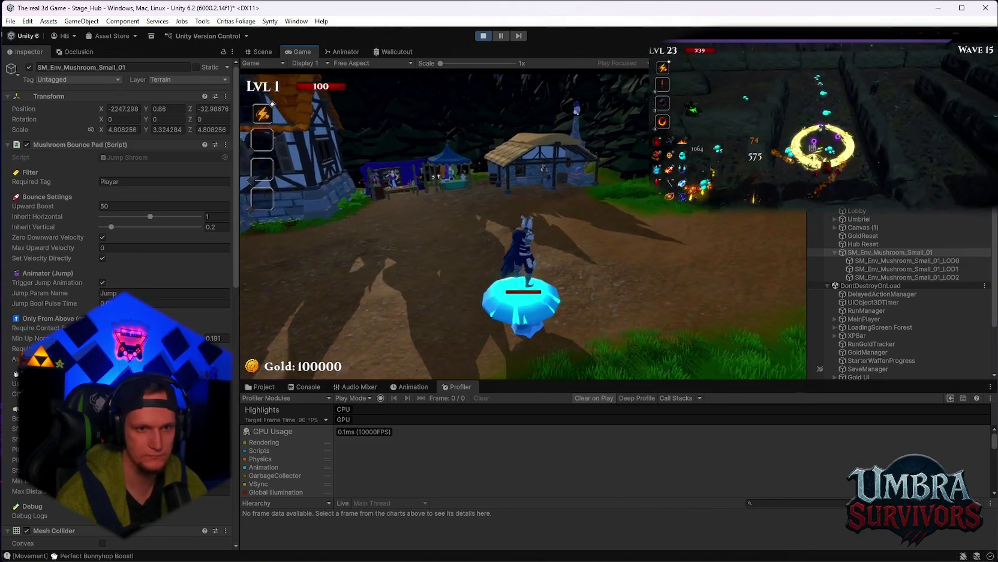
left_click(530, 203)
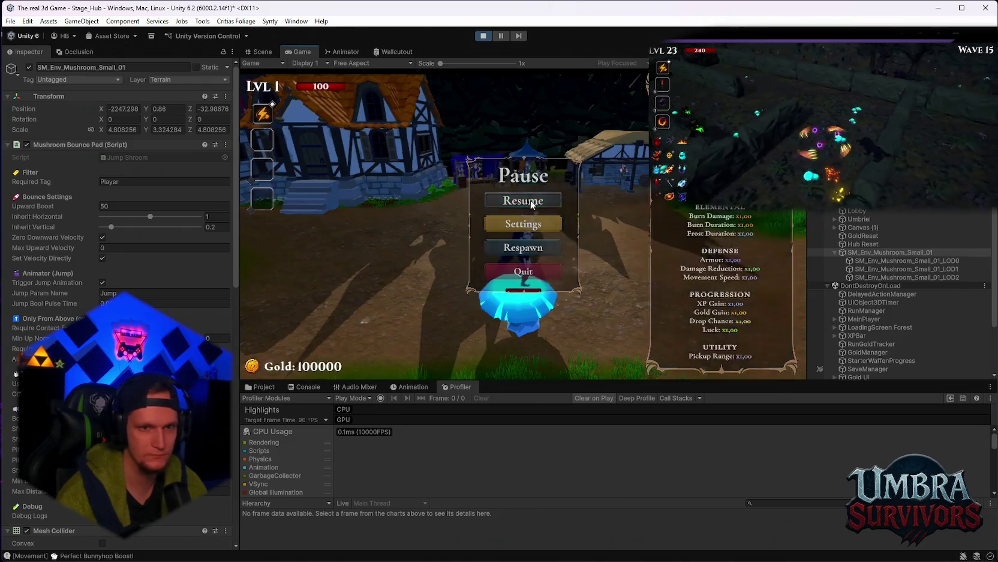
key("Escape")
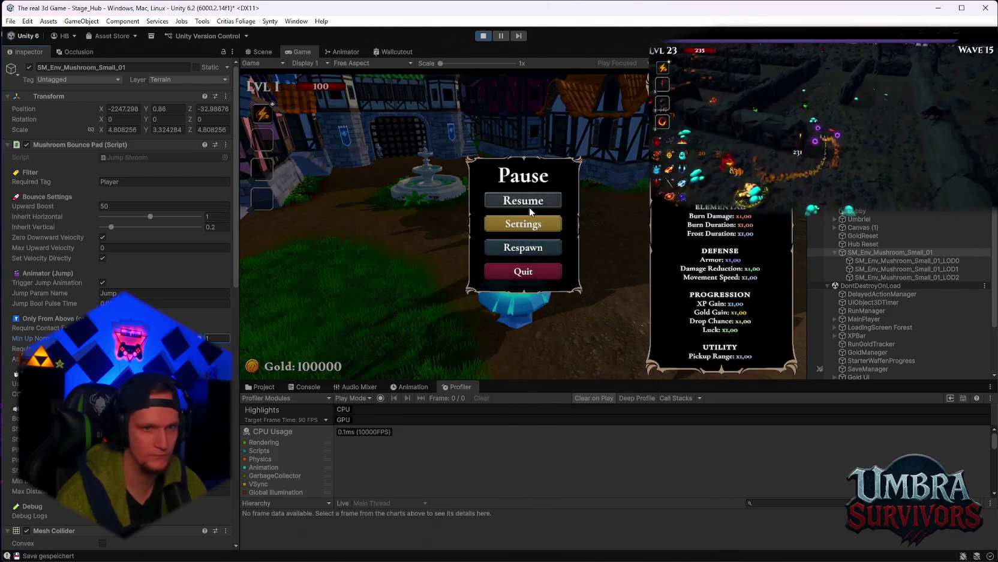
Run the player onto the bounce pad again, pausing and resuming several times between tries.
key("Escape")
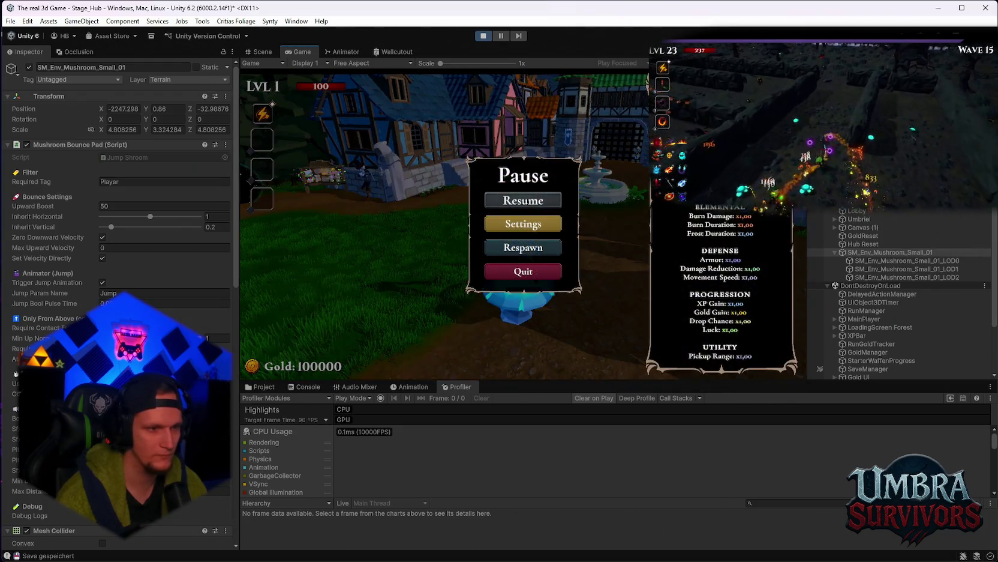
left_click(523, 200)
key("w")
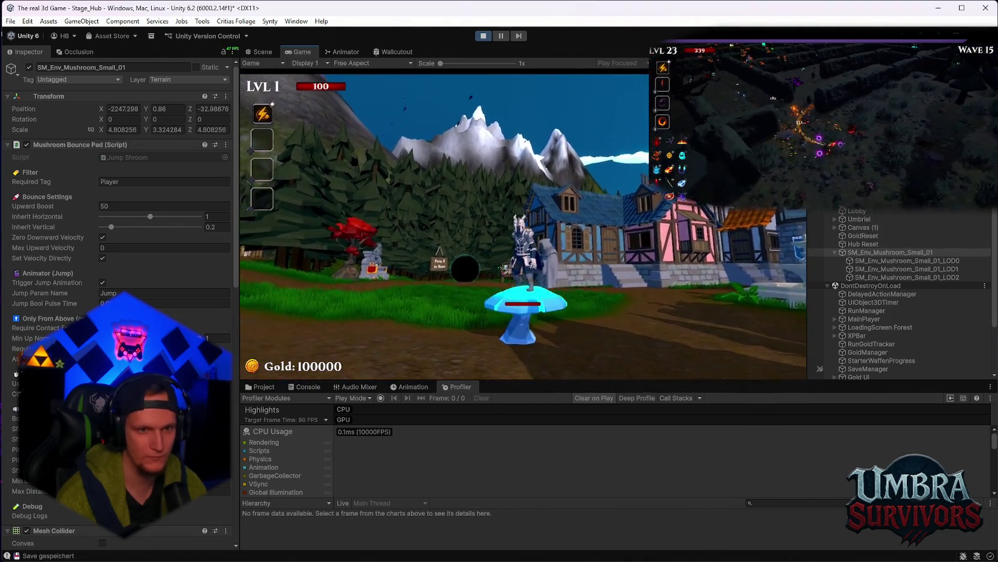
key("Escape")
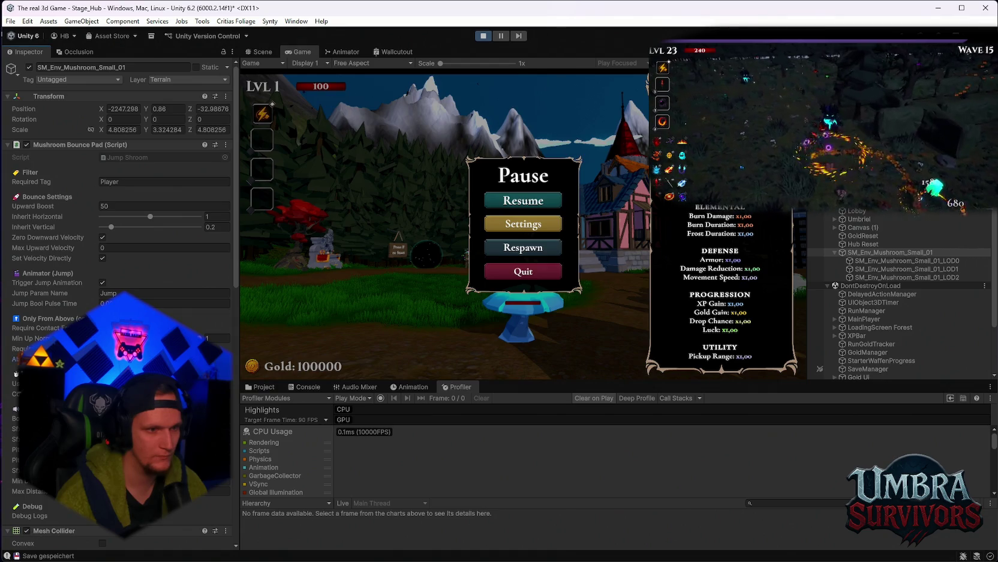
left_click(523, 196)
key("Escape")
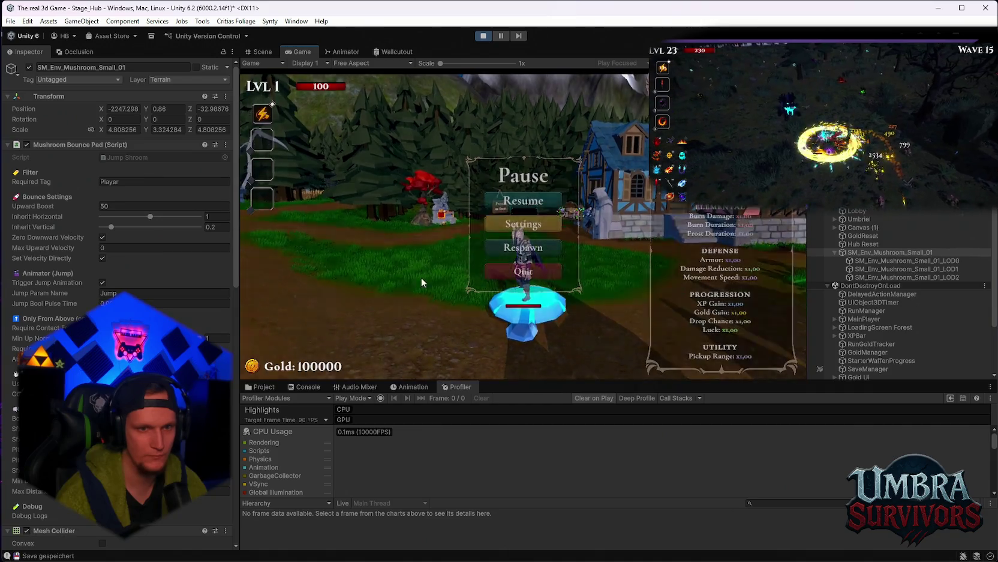
left_click(537, 199)
key("Escape")
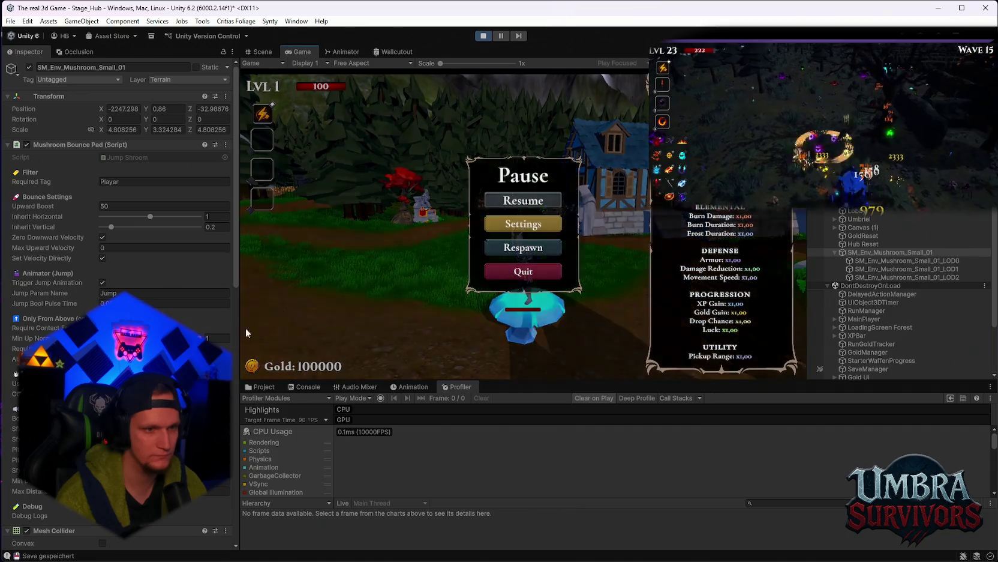
left_click(536, 204)
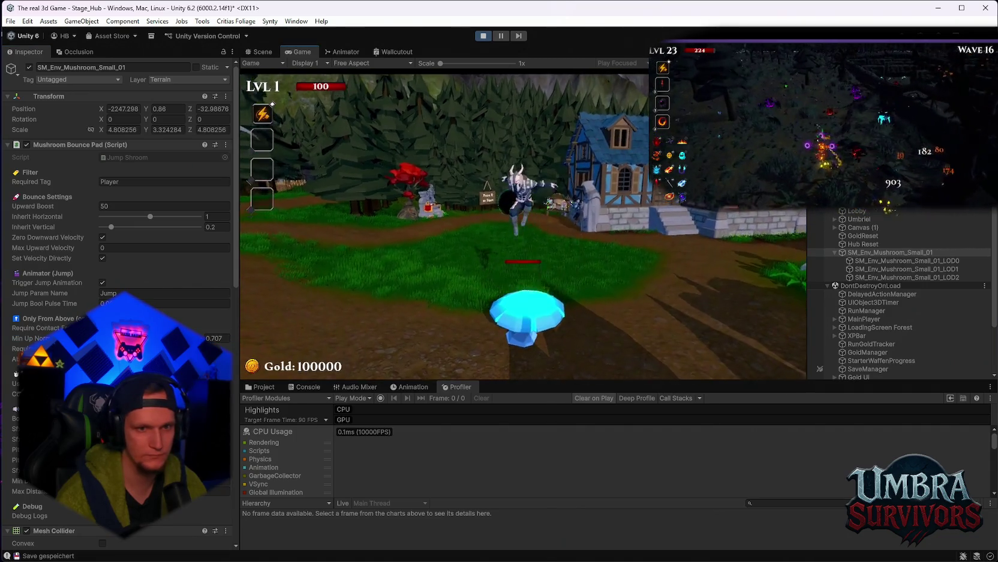
key("Escape")
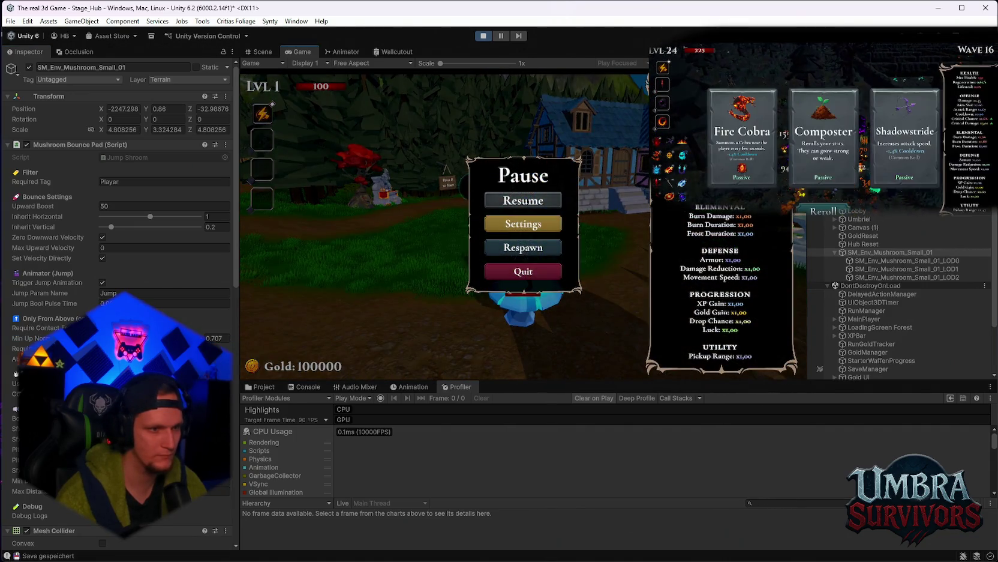
left_click(528, 206)
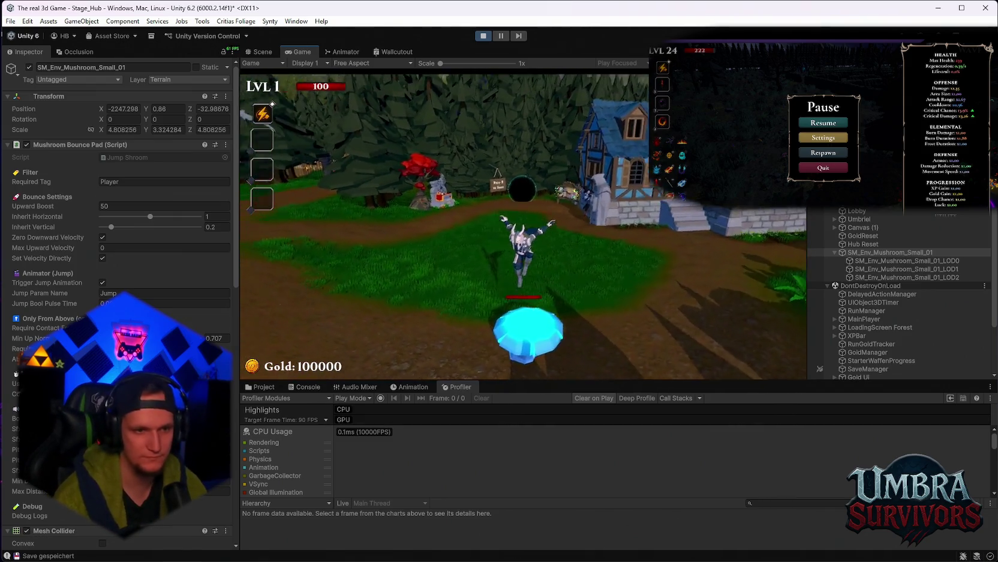
key("Escape")
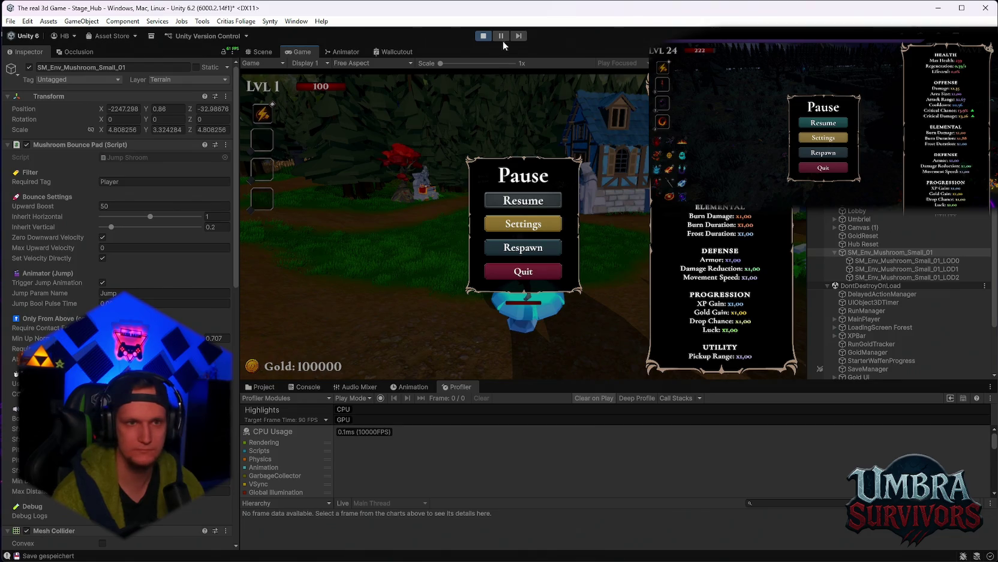
Stop Play mode with Ctrl+P and scroll through the Mushroom Bounce Pad settings.
key("ctrl+p")
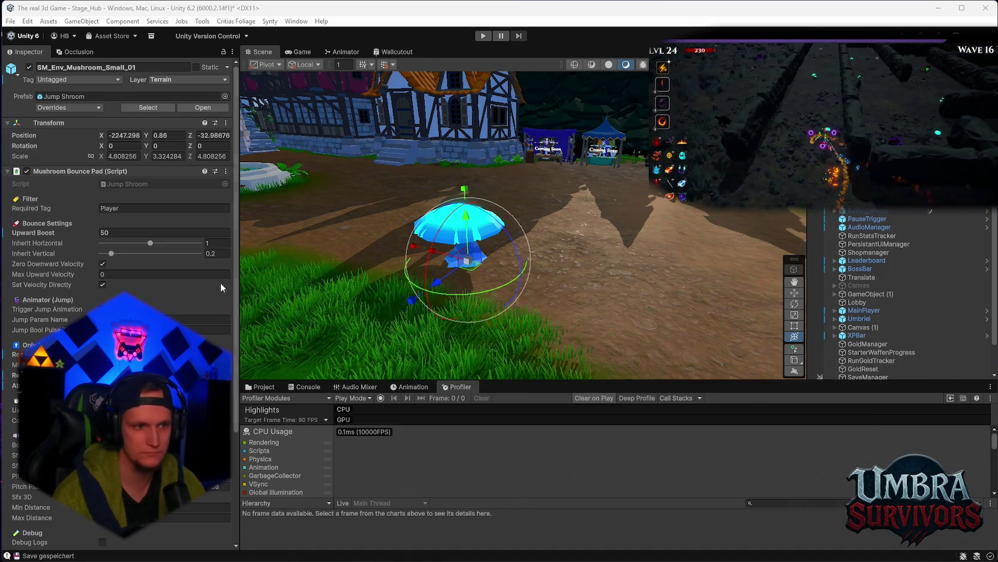
scroll(191, 308, "down", 3)
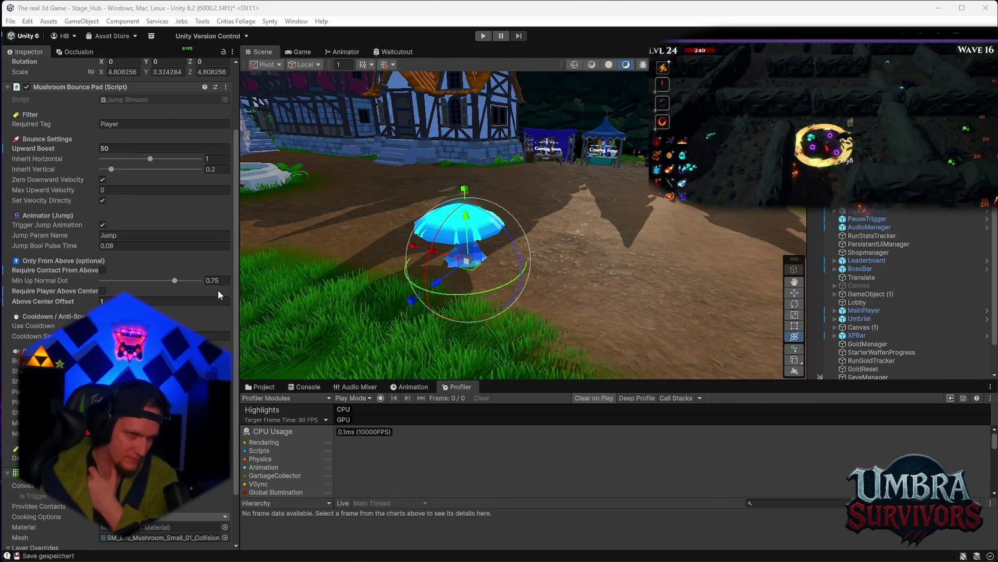
scroll(183, 303, "down", 3)
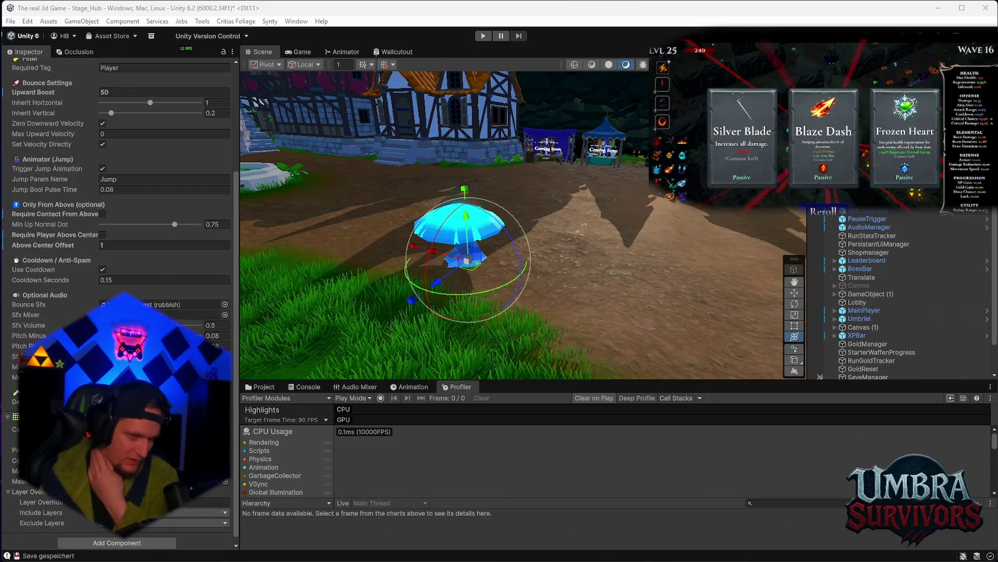
scroll(198, 304, "up", 3)
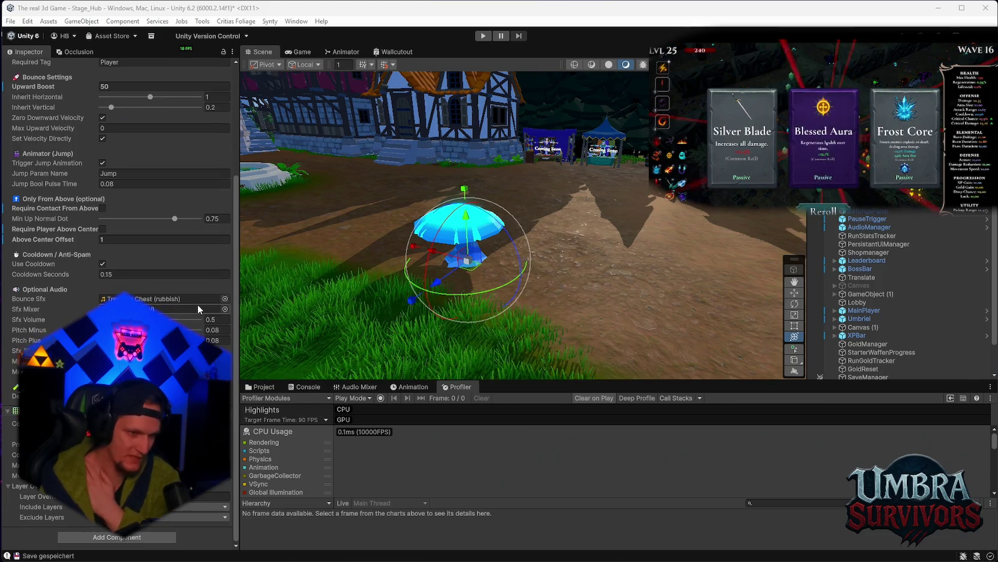
scroll(191, 322, "up", 2)
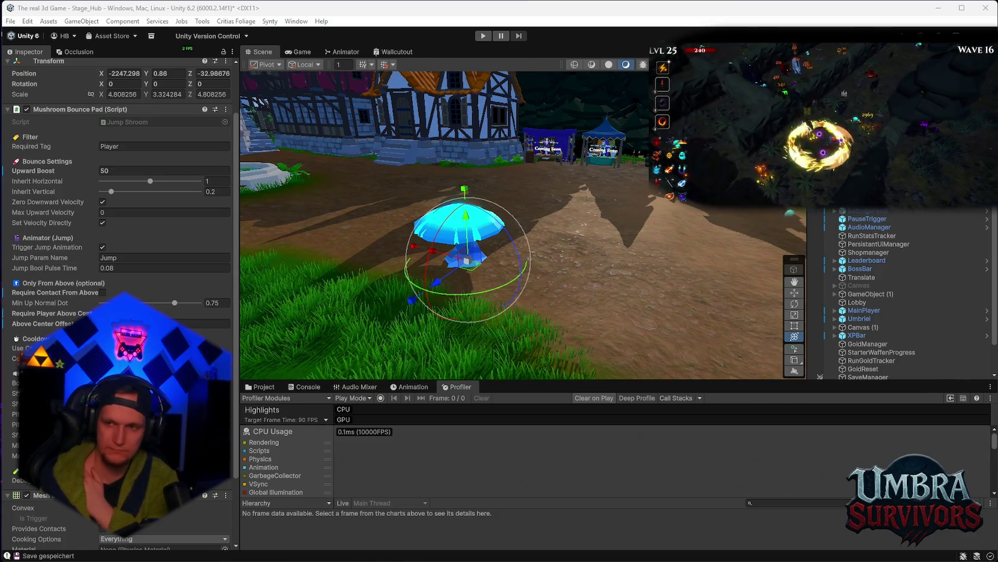
Enter Play mode, bounce once, then raise Inherit Horizontal from 1 to 1.35.
left_click(484, 36)
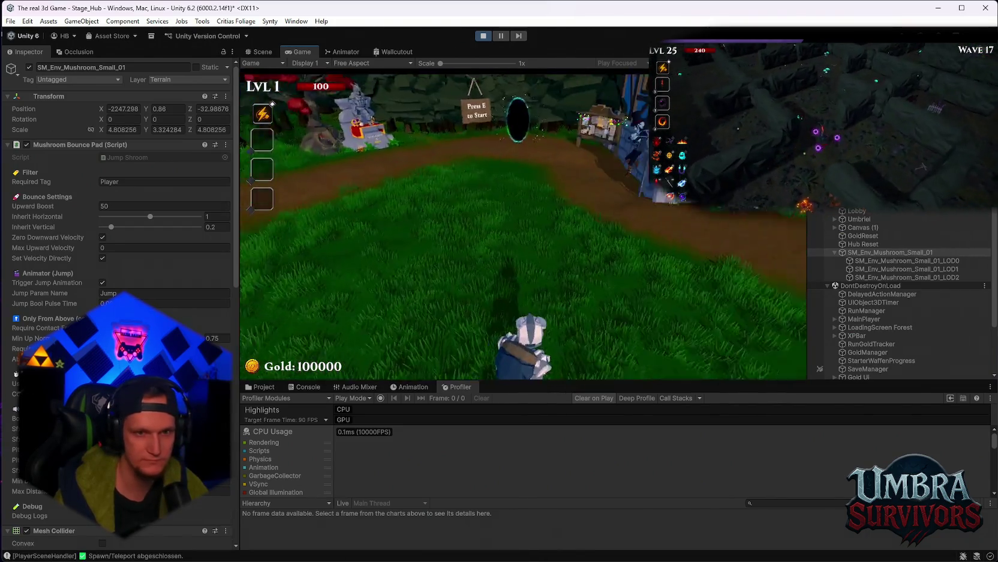
key("w")
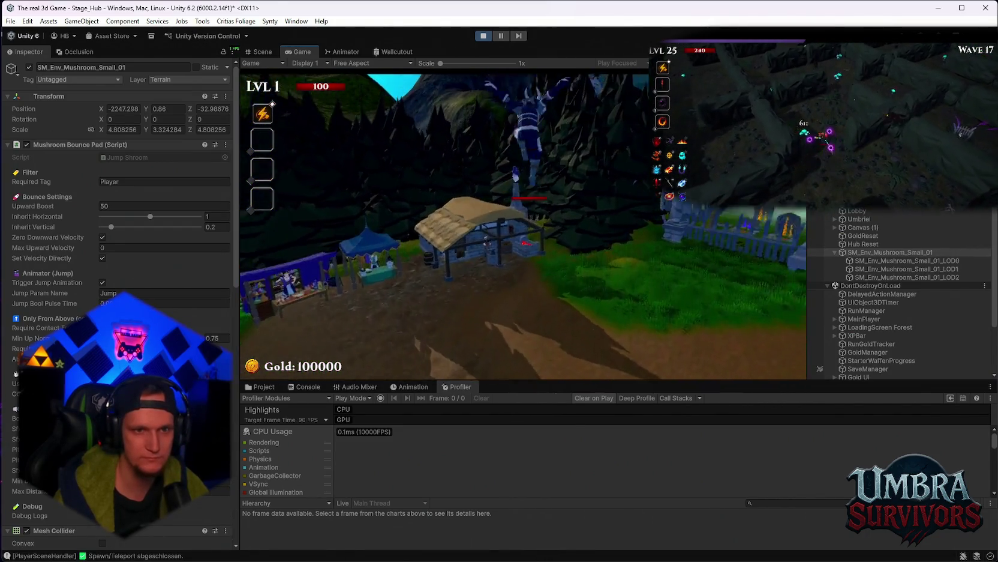
key("w")
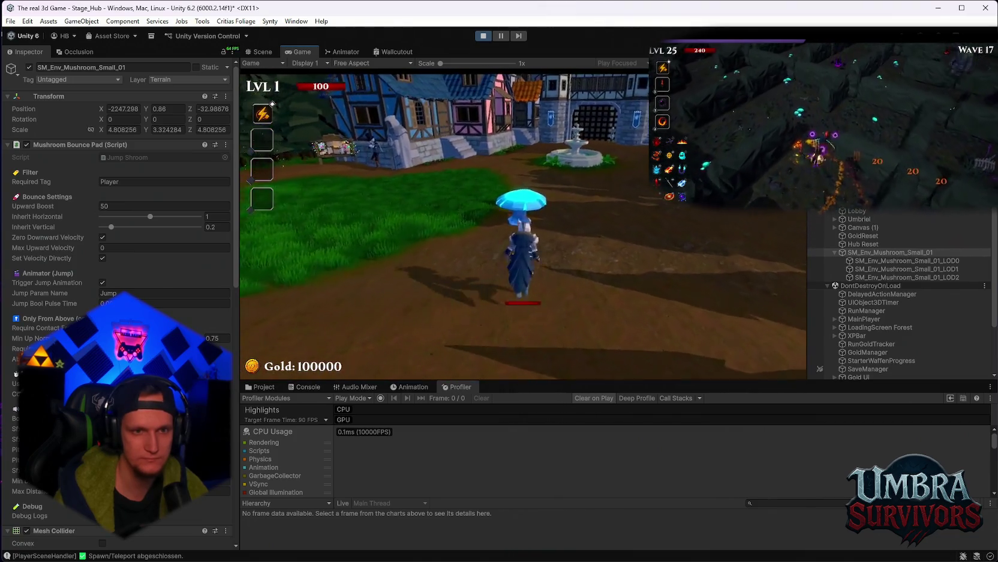
key("Escape")
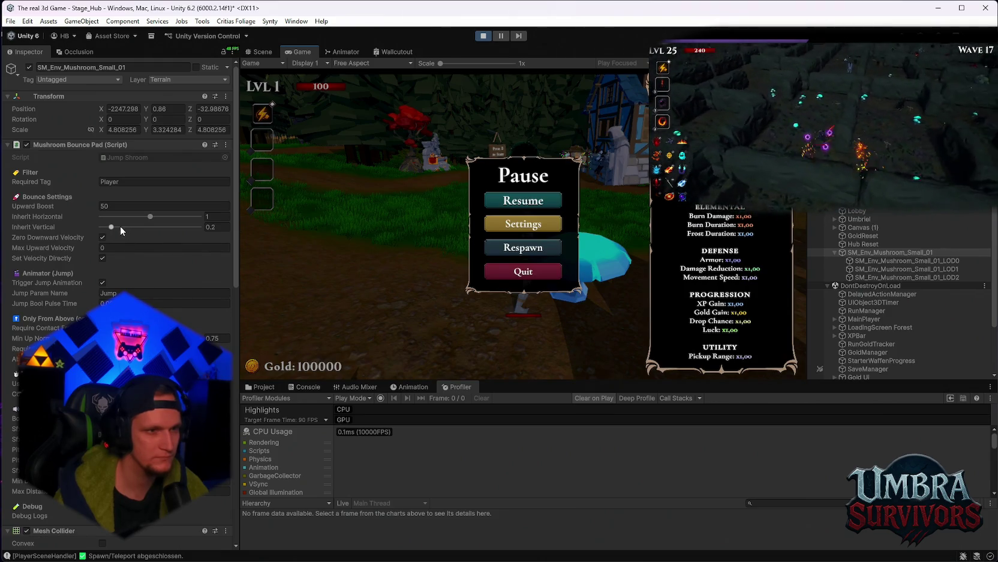
left_click_drag(150, 216, 168, 216)
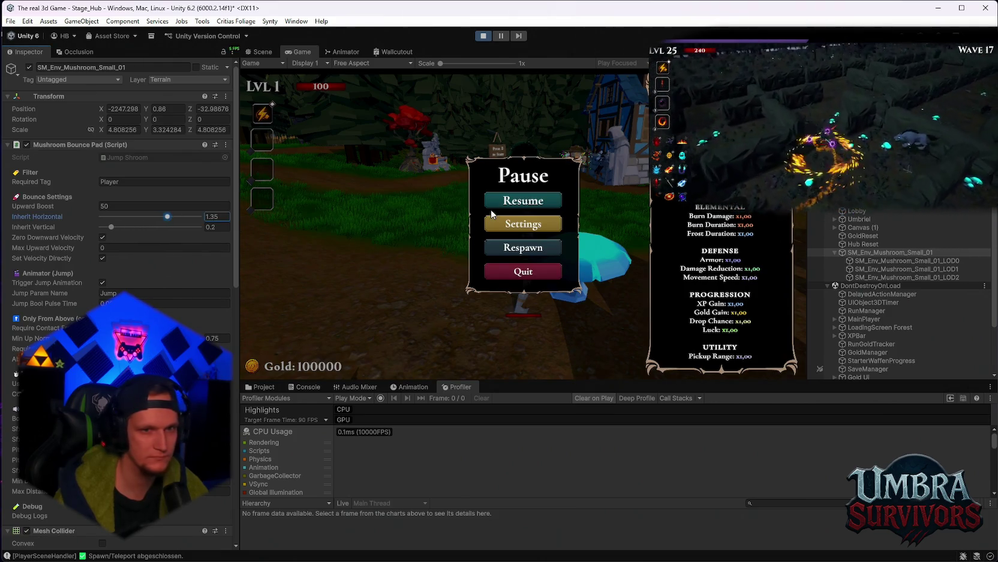
key("Escape")
Test the 1.35 Inherit Horizontal by bouncing and running up the path toward the weapon shrine.
key("w")
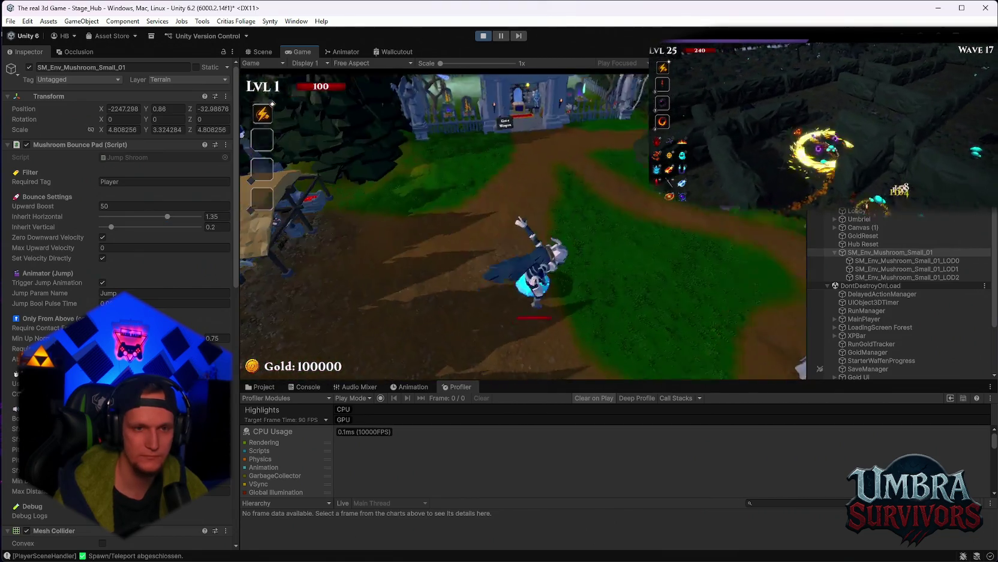
key("w")
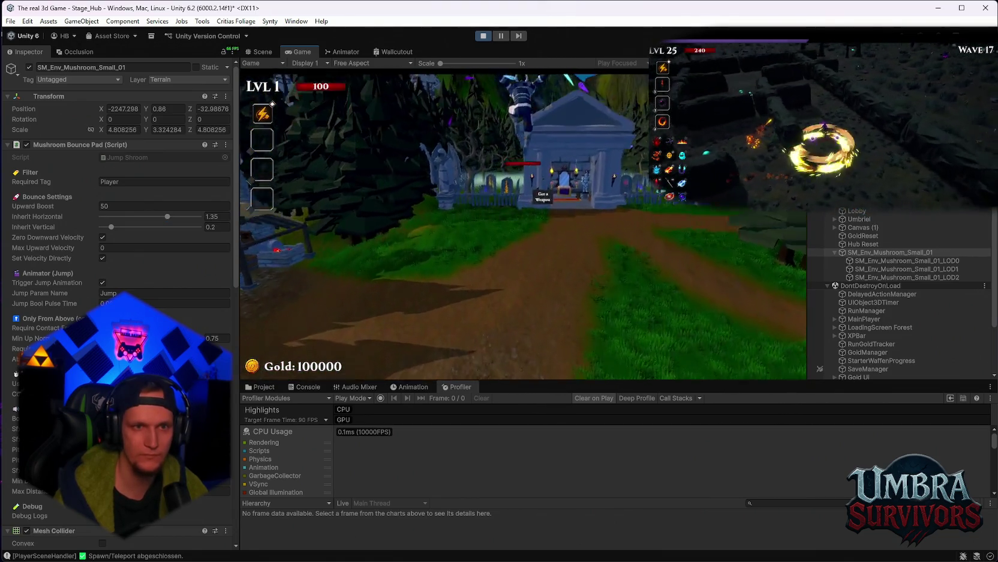
key("w")
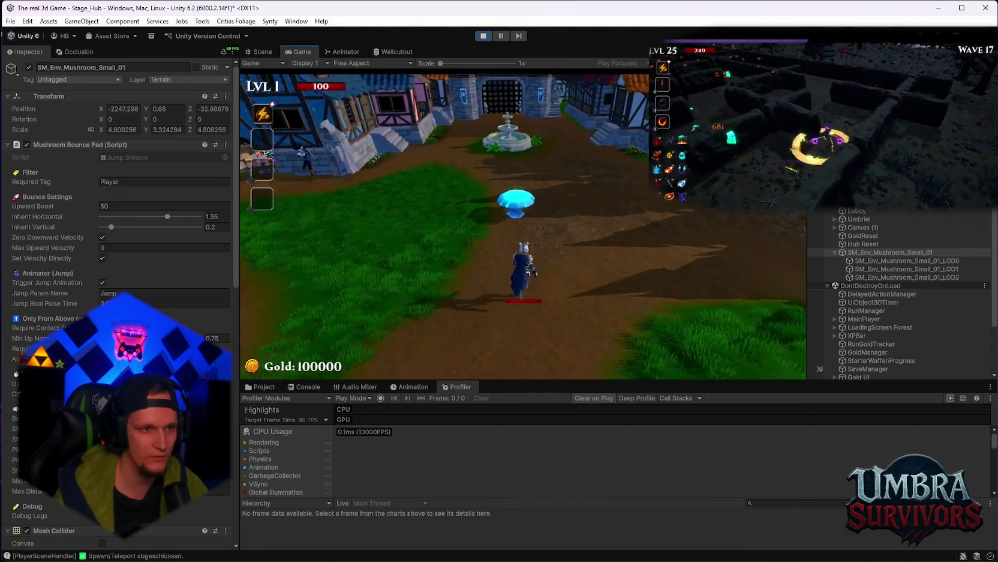
key("w")
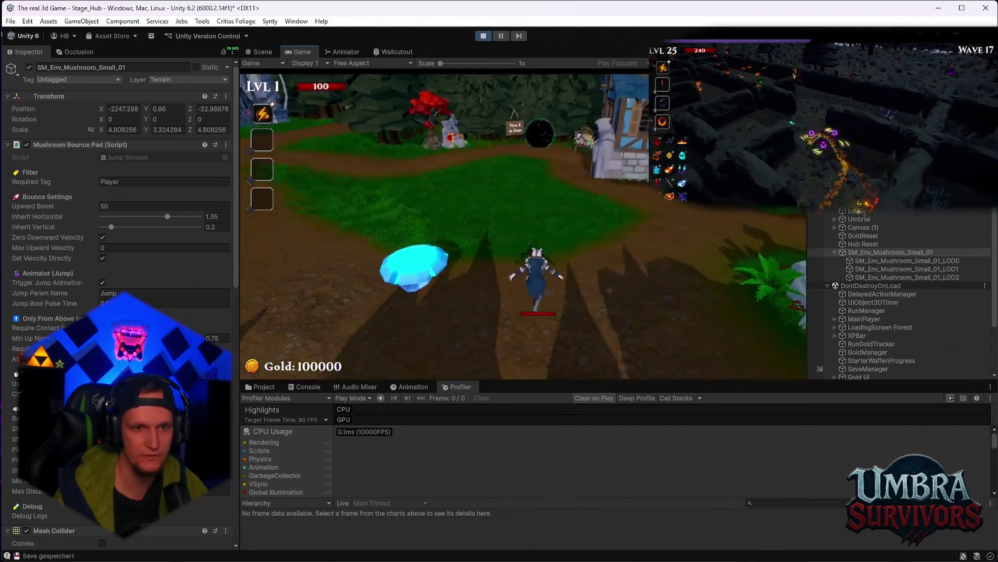
key("w")
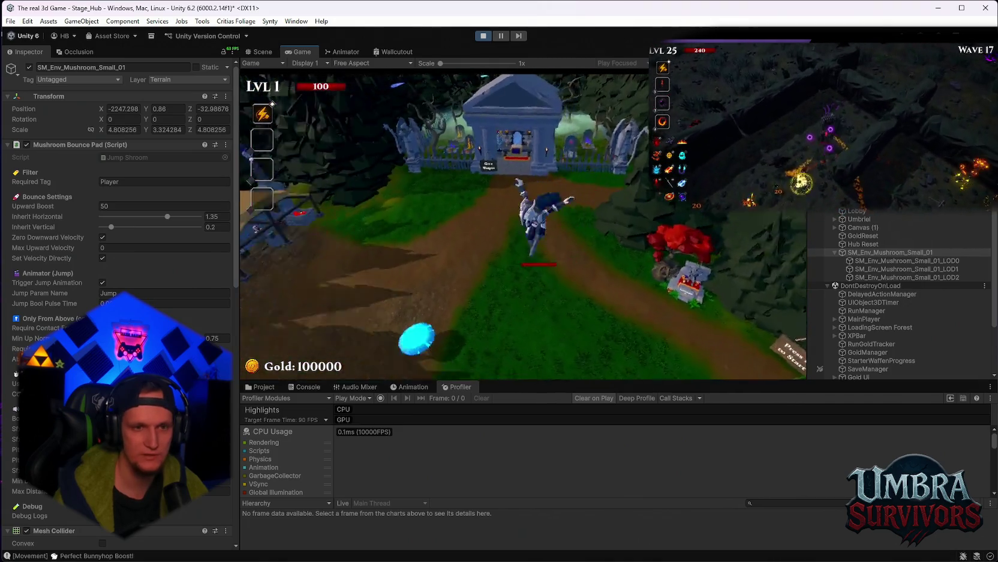
key("Escape")
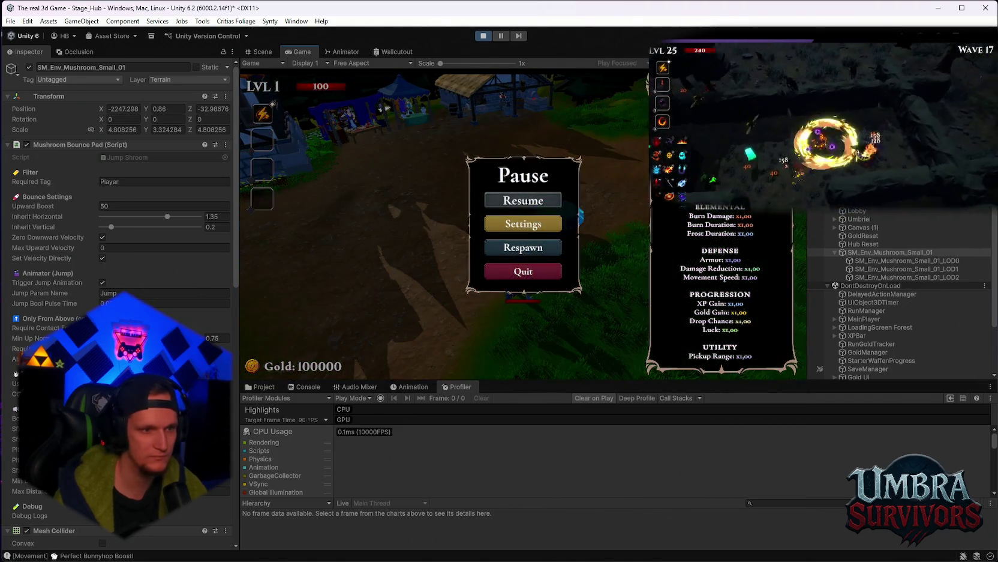
key("Escape")
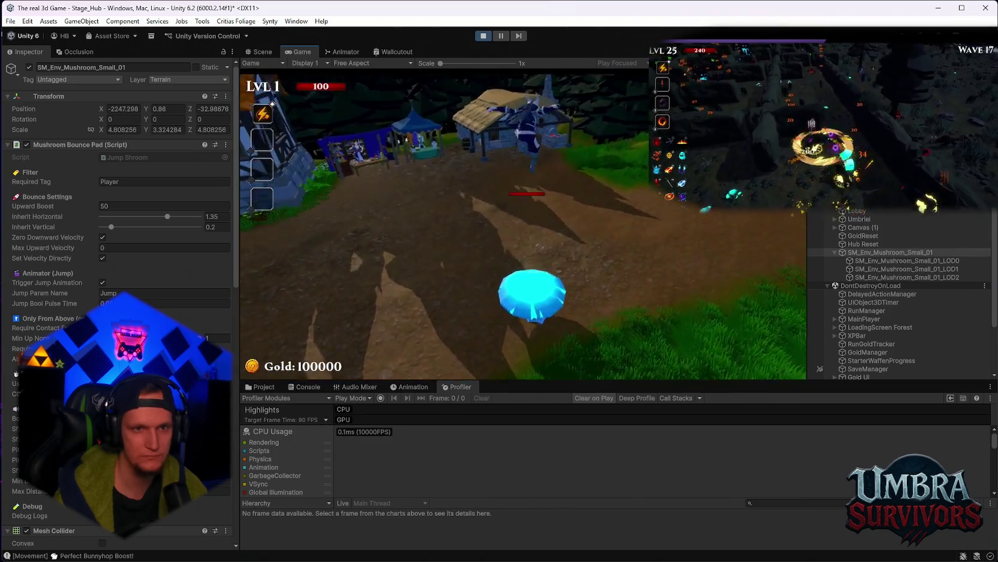
Bounce off the pad by the fountain and run through the village, pausing between tries.
key("w")
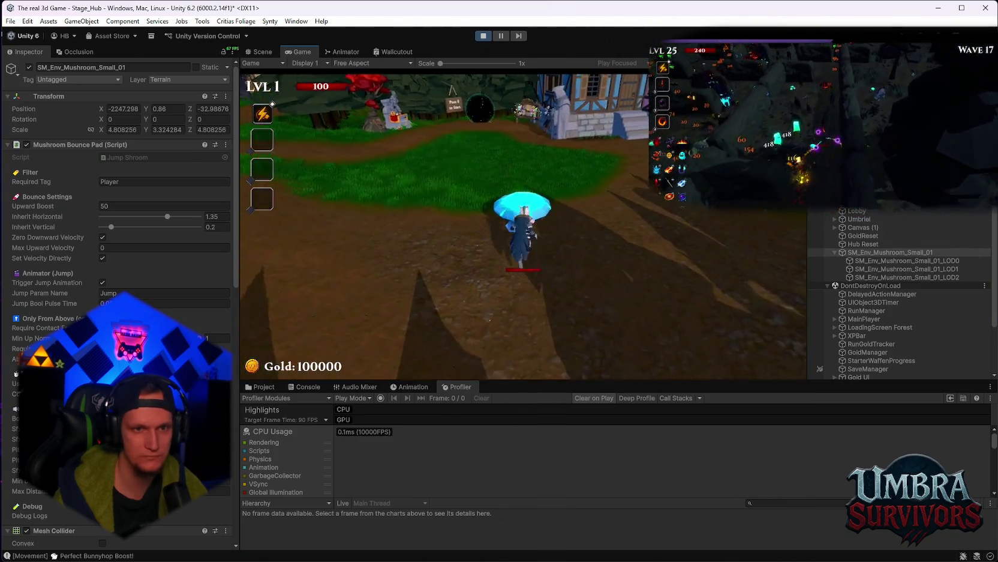
key("w")
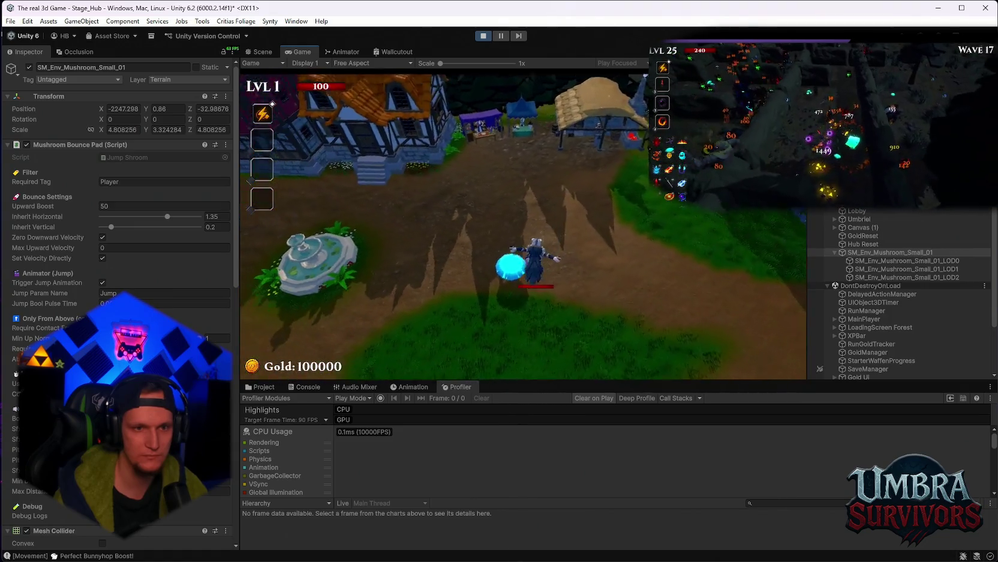
key("w")
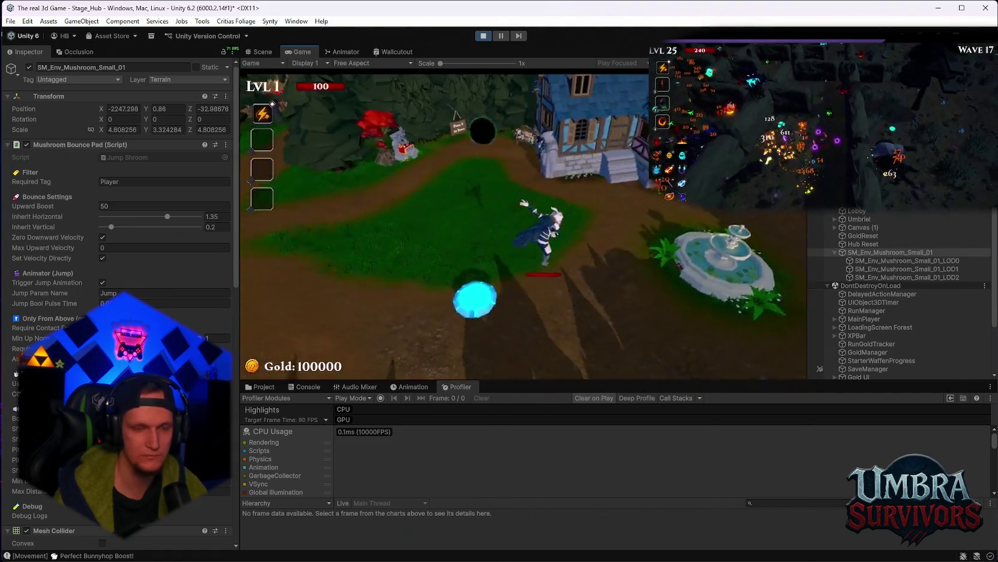
key("Escape")
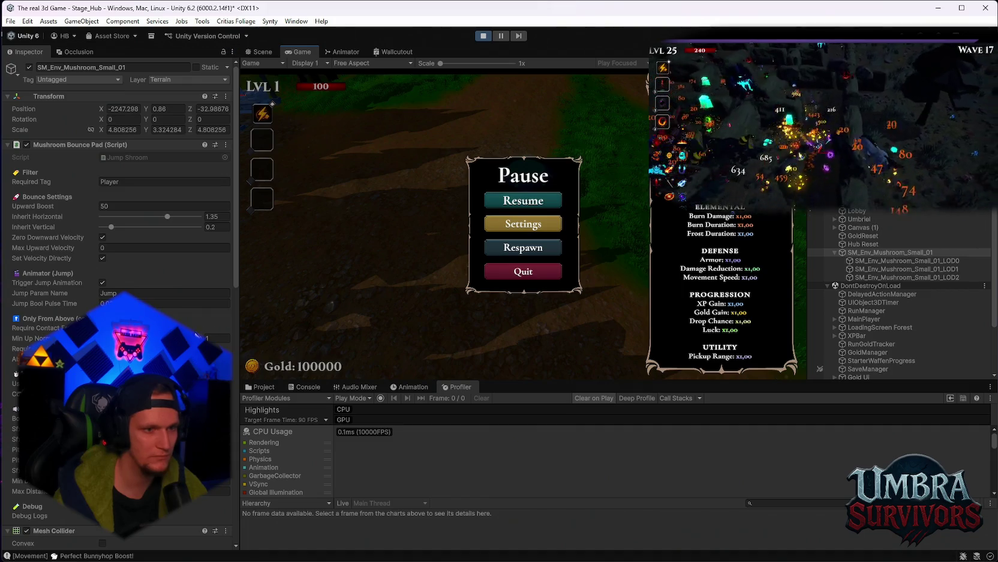
left_click(560, 199)
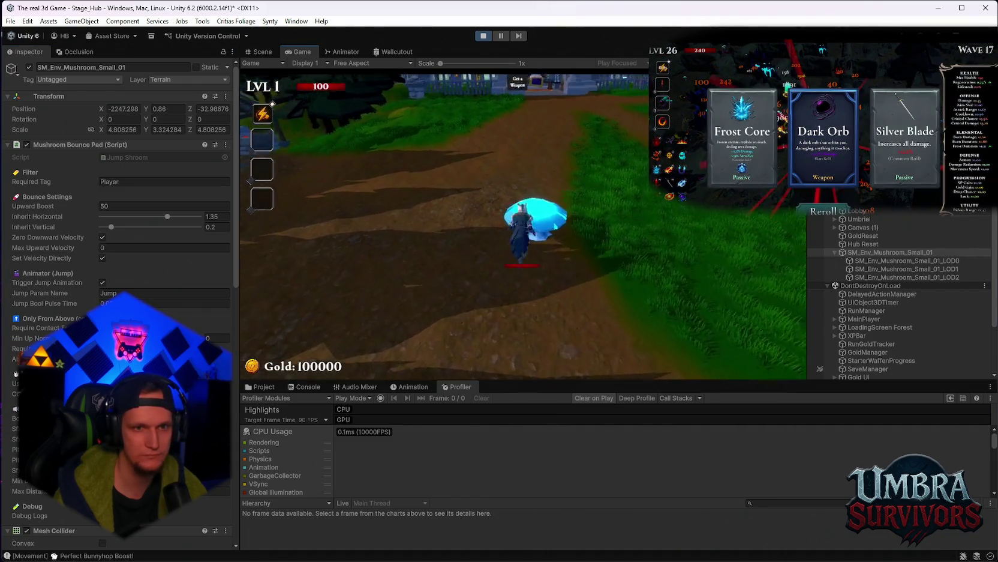
key("w")
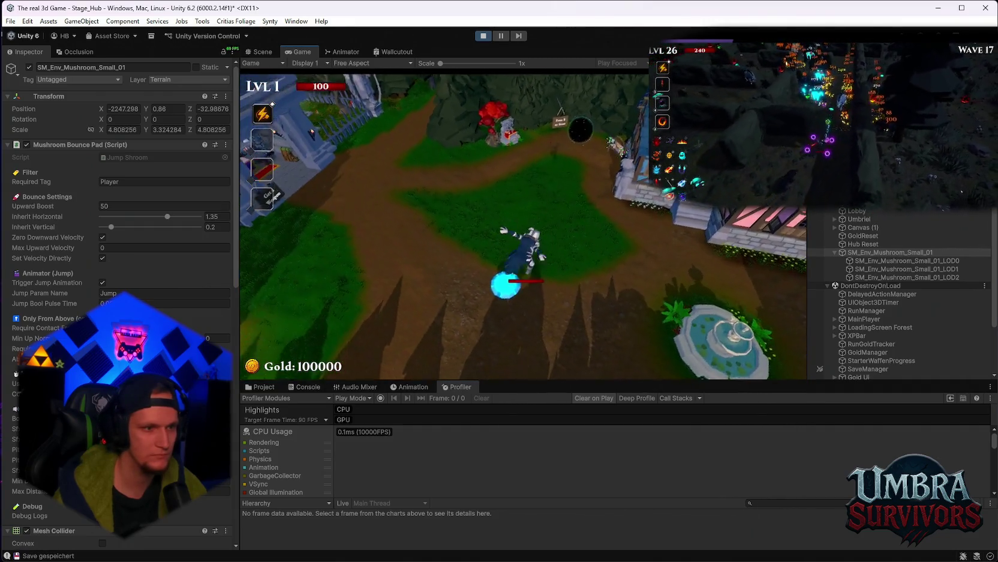
key("Escape")
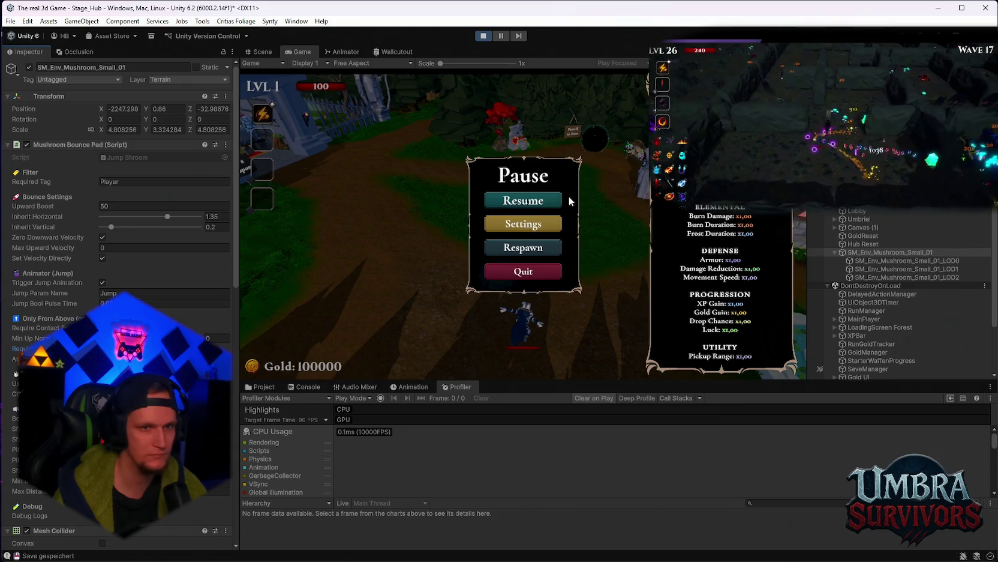
left_click(540, 204)
key("w")
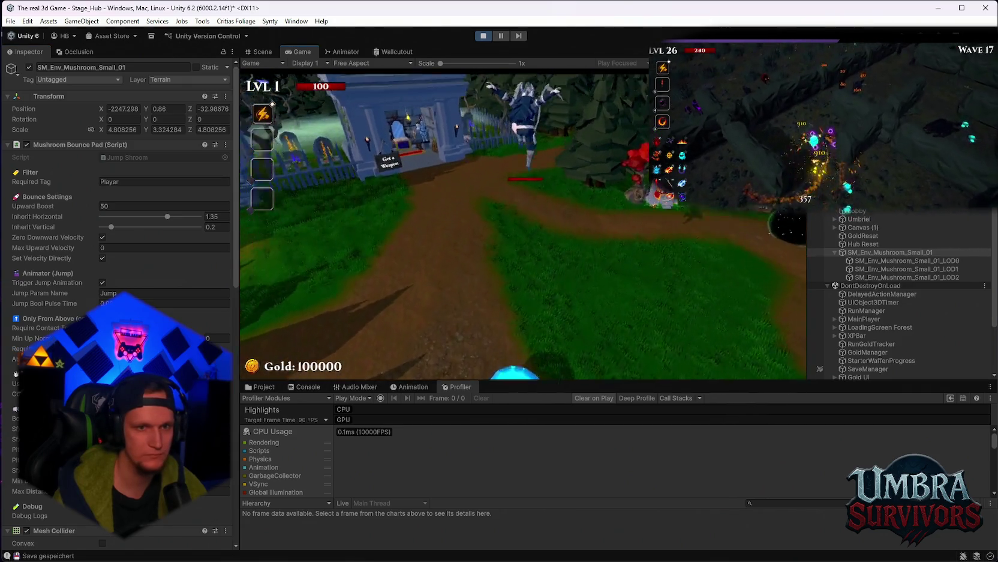
key("Escape")
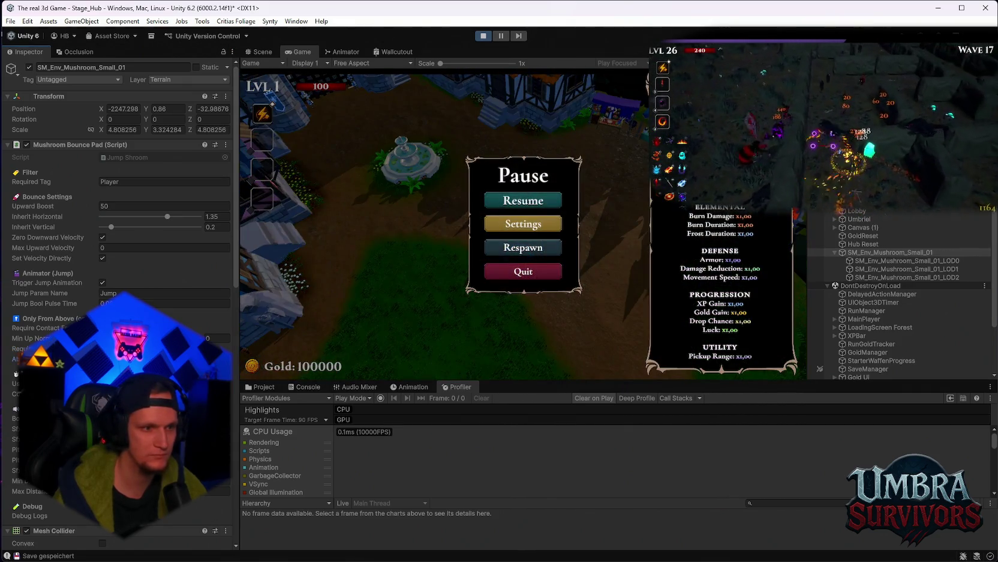
left_click(555, 203)
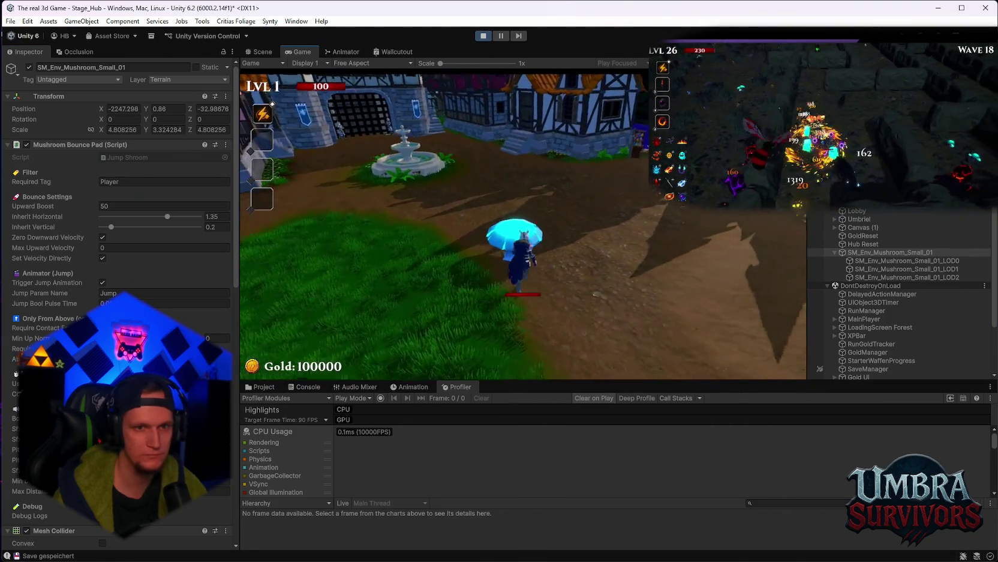
key("Escape")
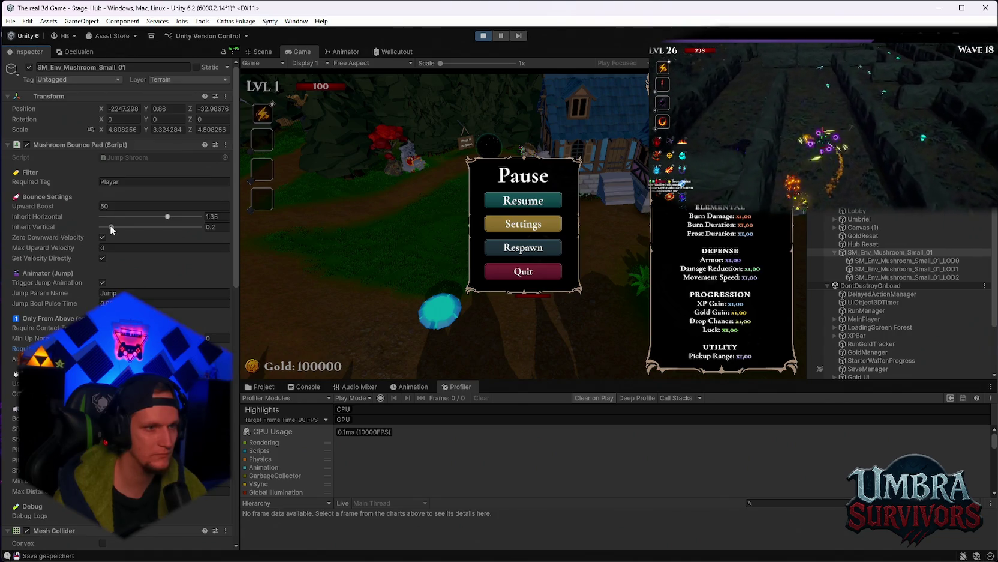
Check the game settings from the pause menu, bounce once more, then exit Play mode.
scroll(157, 279, "down", 3)
scroll(156, 279, "down", 5)
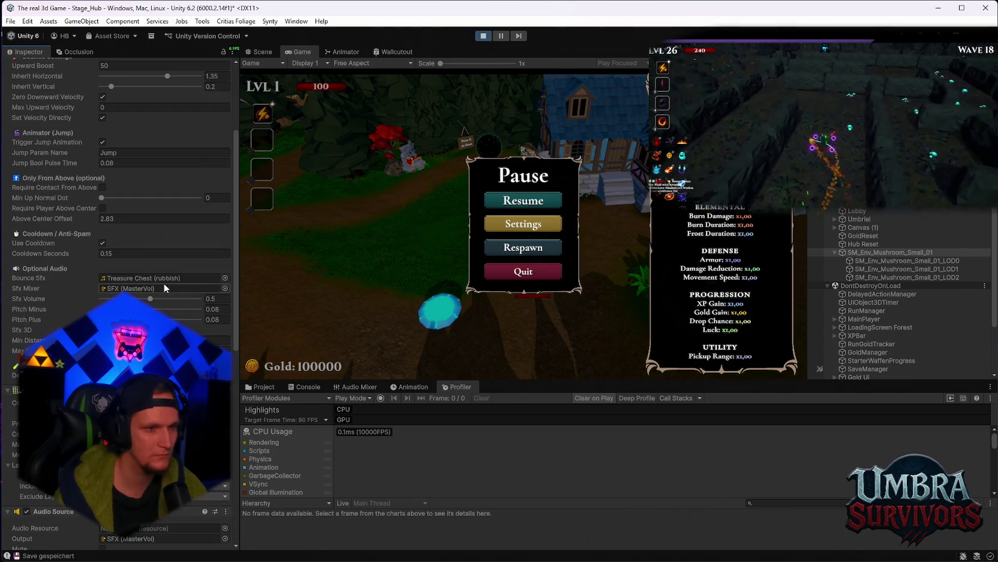
left_click(524, 223)
key("Escape")
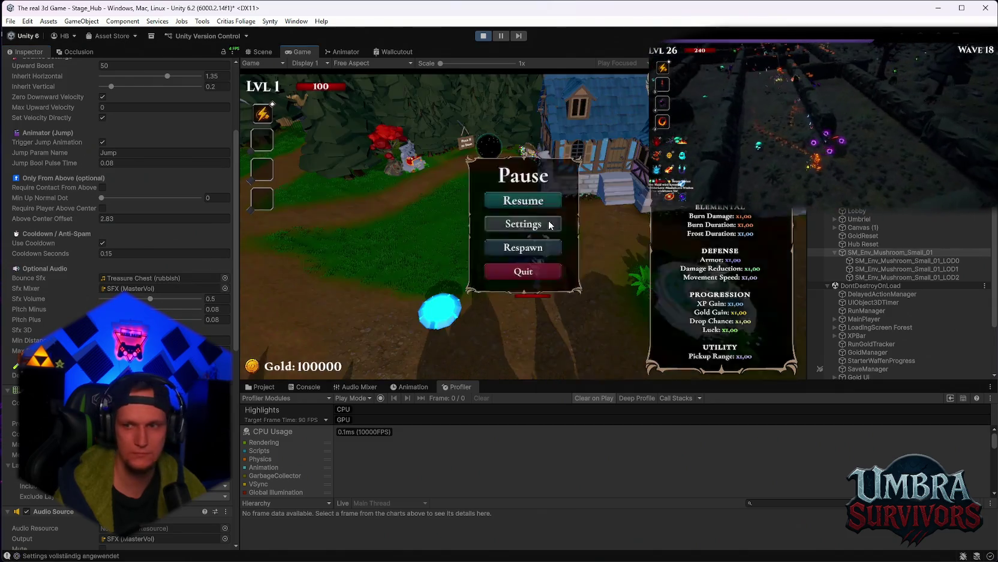
key("Escape")
key("w")
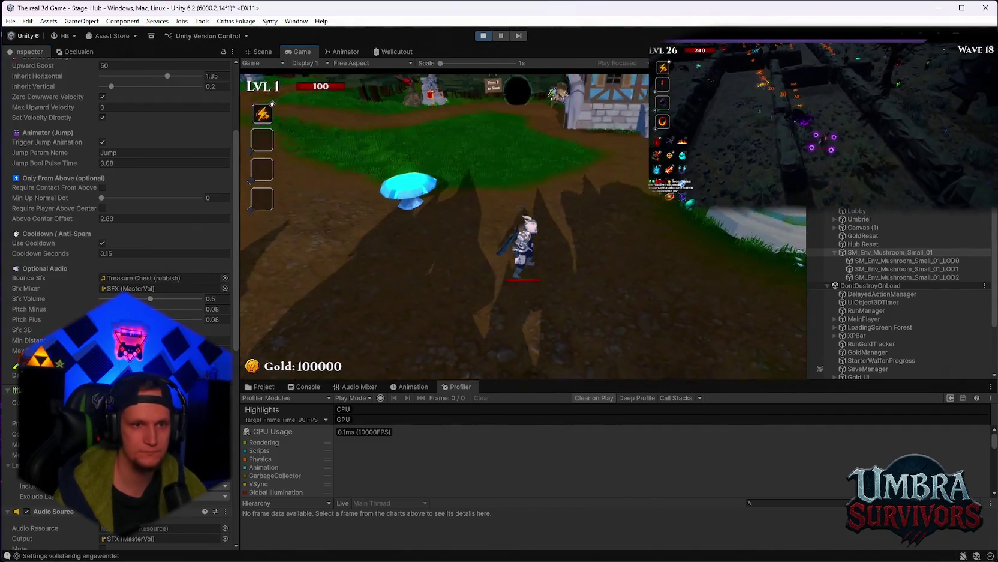
key("w")
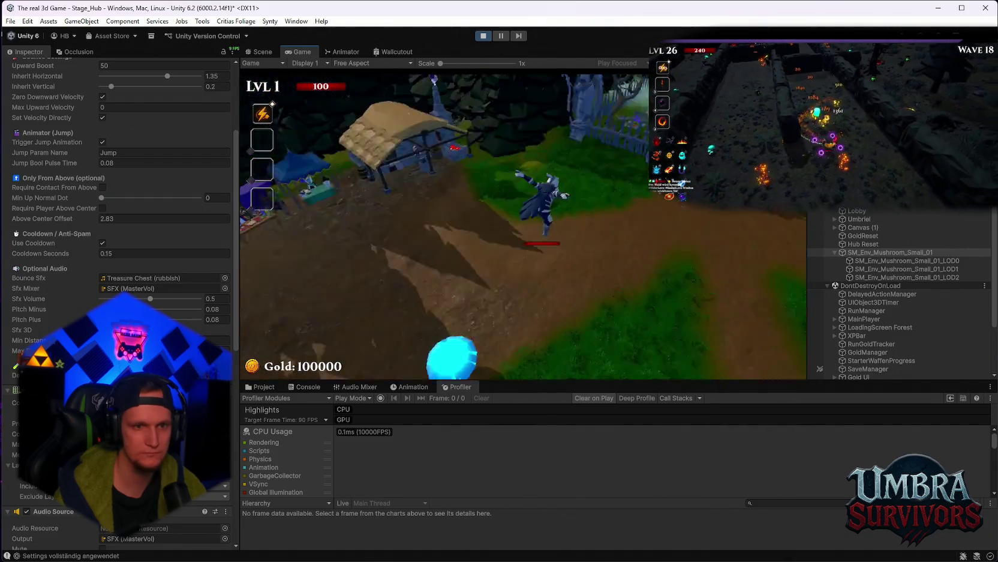
key("Escape")
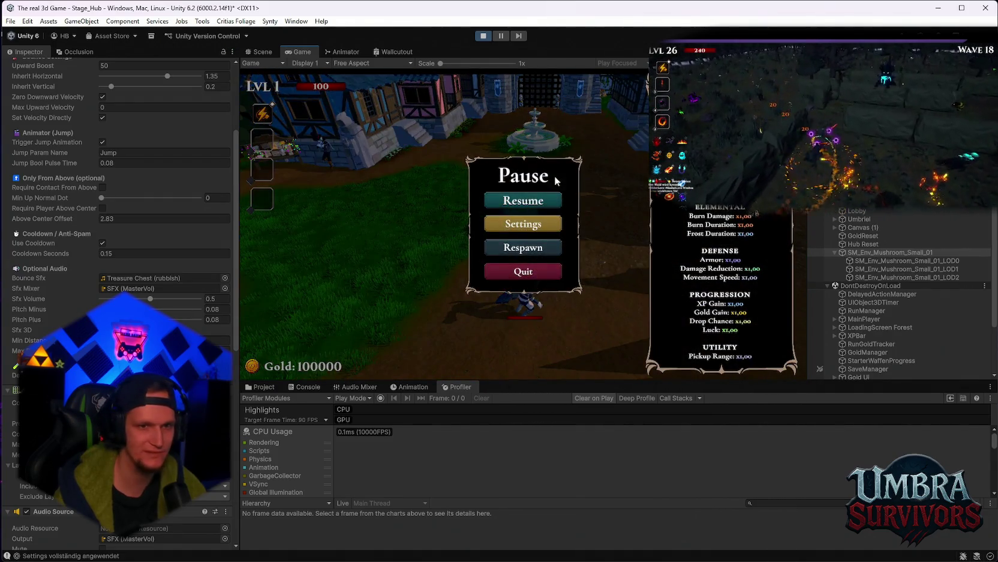
left_click(483, 36)
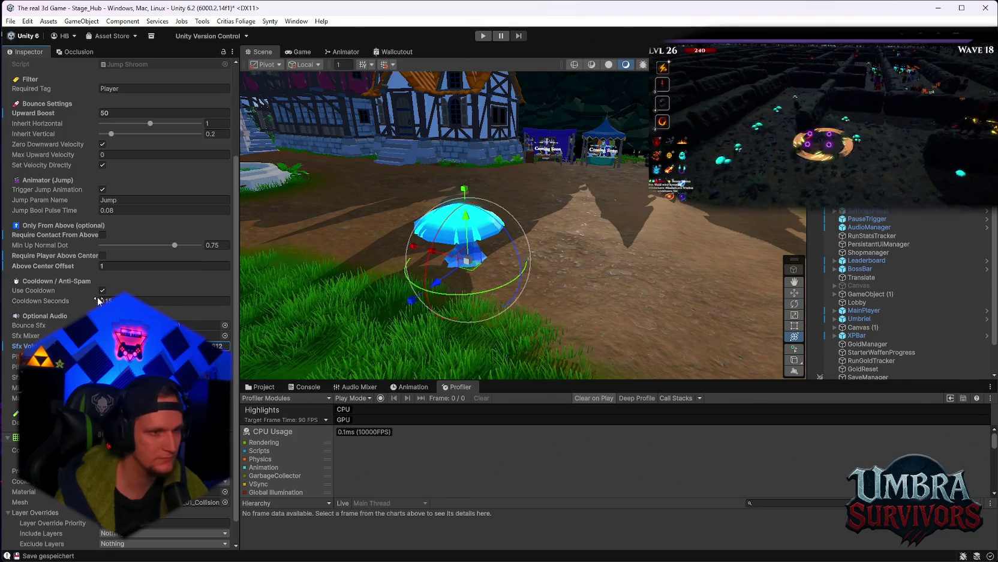
Set the mushroom bounce pad's Inherit Horizontal to 1.2 in the Inspector.
scroll(168, 269, "up", 2)
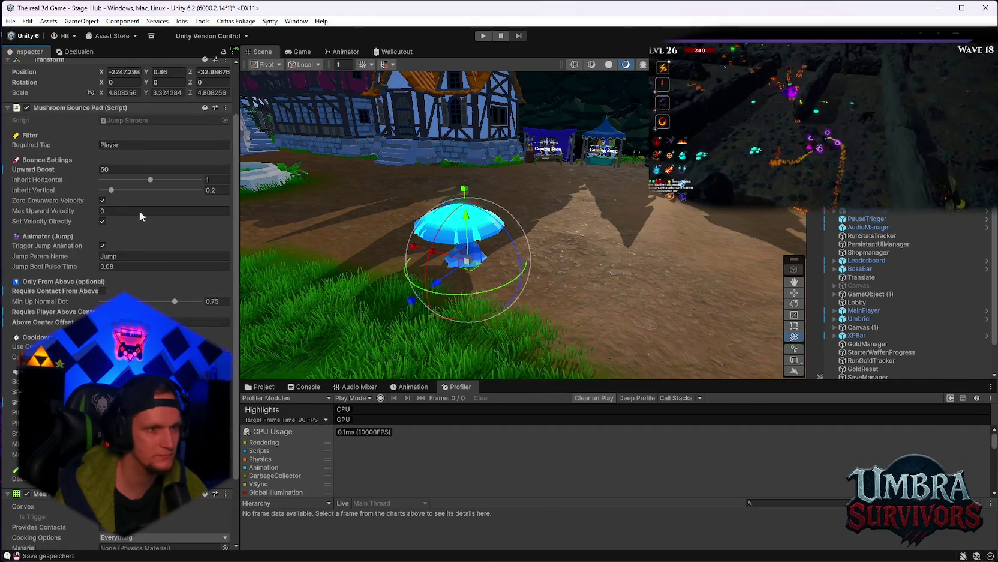
left_click_drag(156, 178, 163, 181)
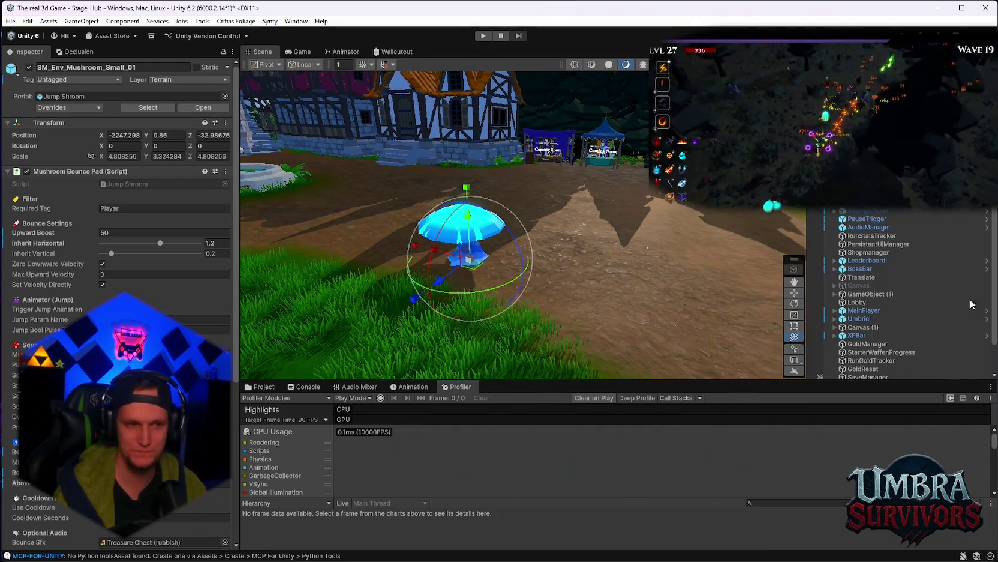
Review the new Squash & Stretch fields, then apply all instance overrides to the Jump Shroom prefab.
scroll(120, 210, "down", 8)
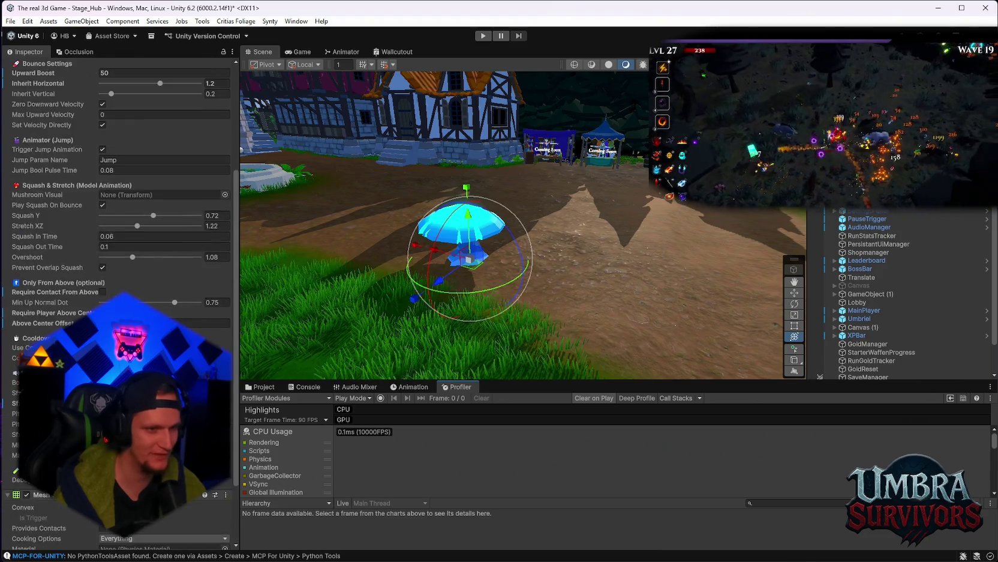
scroll(120, 240, "up", 2)
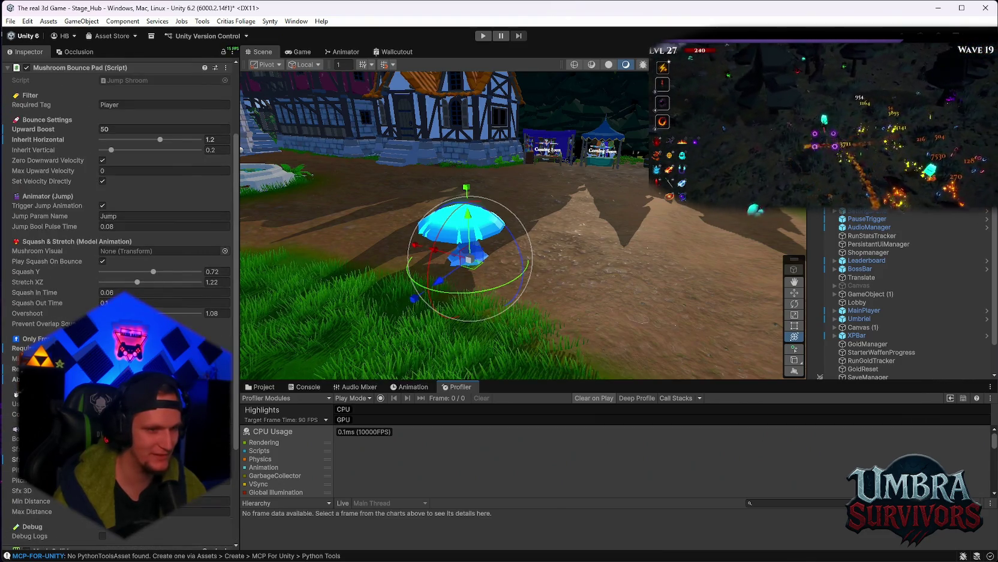
scroll(120, 240, "down", 3)
scroll(120, 240, "up", 4)
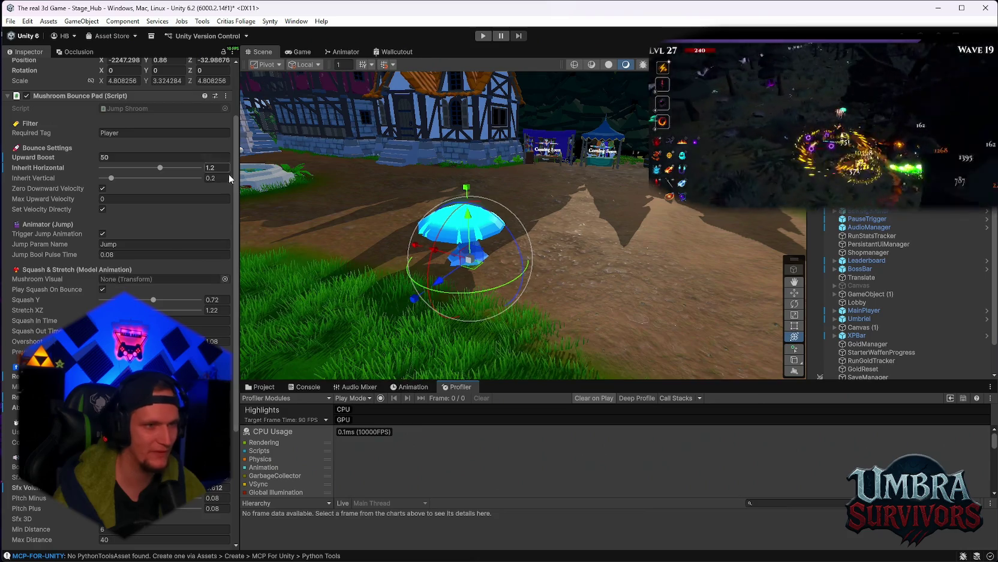
scroll(139, 276, "up", 2)
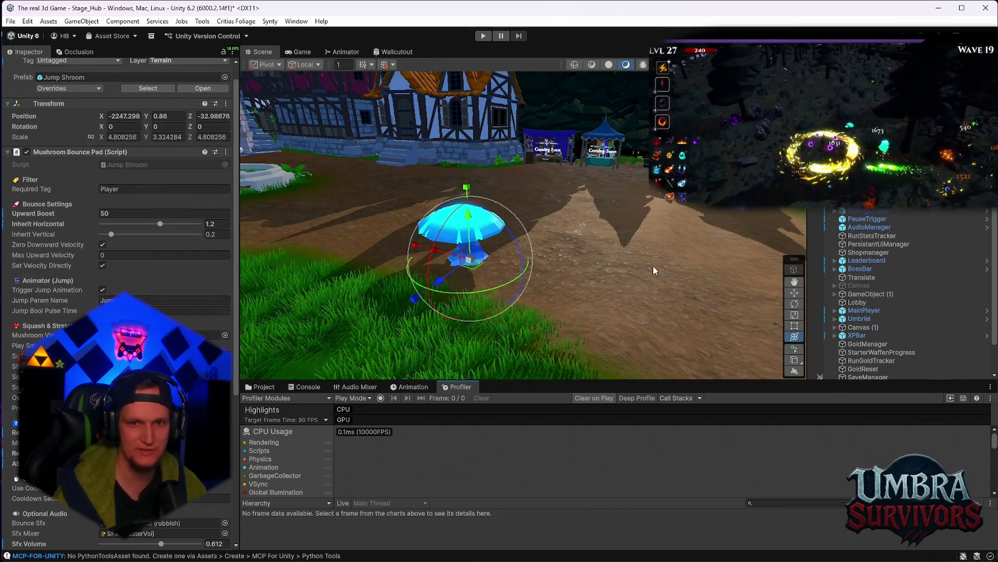
scroll(864, 350, "down", 2)
right_click(864, 350)
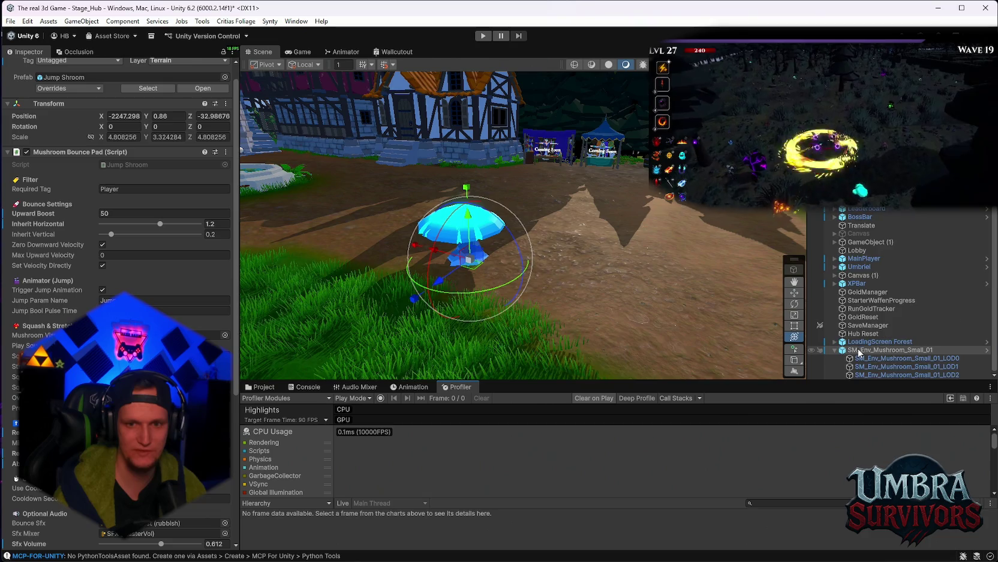
left_click(86, 89)
left_click(143, 181)
right_click(831, 350)
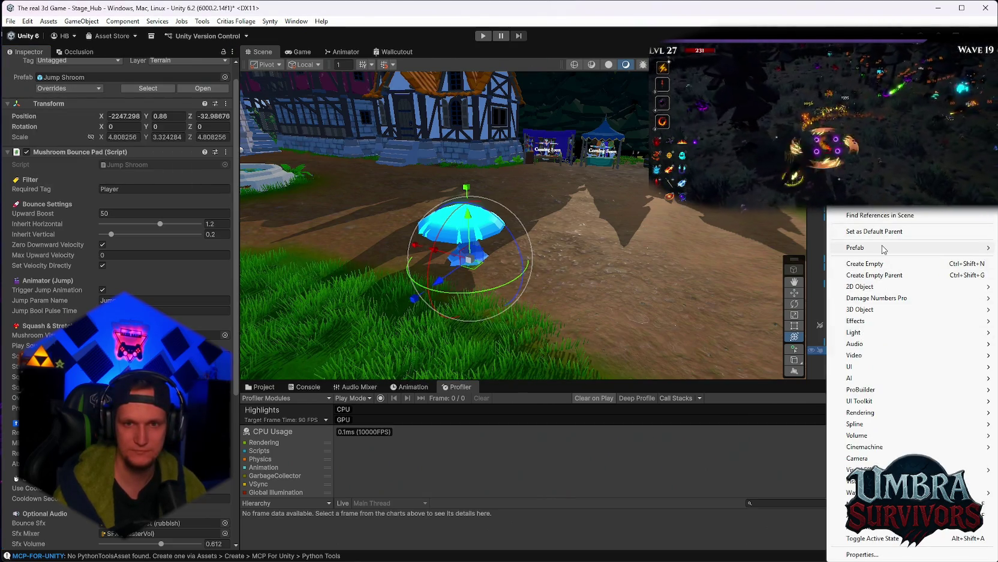
Open the Jump Shroom prefab in isolation and scroll through its bounce and squash values.
mouse_move(889, 252)
left_click(789, 259)
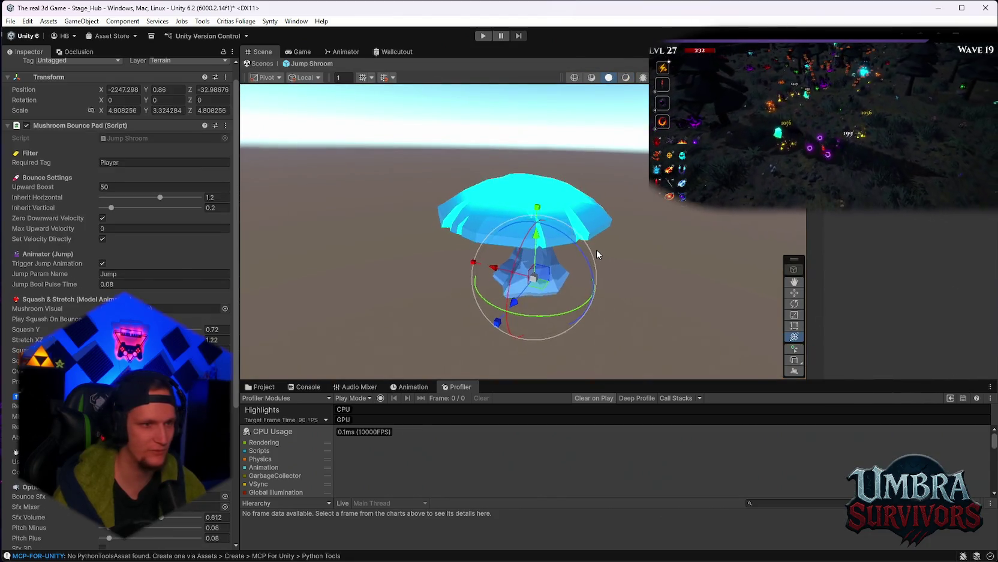
scroll(150, 240, "down", 3)
scroll(120, 240, "up", 3)
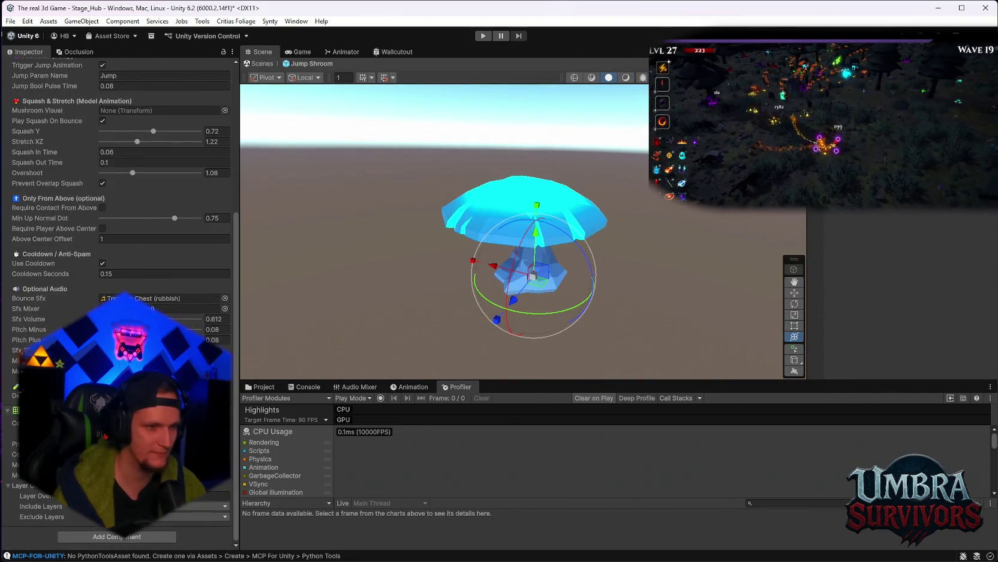
scroll(120, 240, "up", 1)
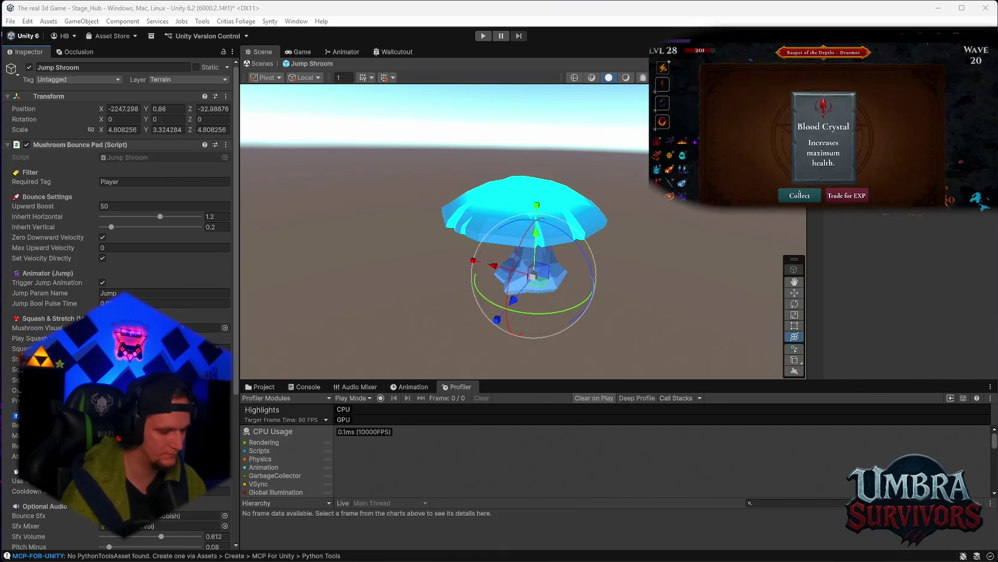
In Play mode, run onto the blue Jump Shroom and jump for a Perfect Bunnyhop Boost.
left_click(482, 36)
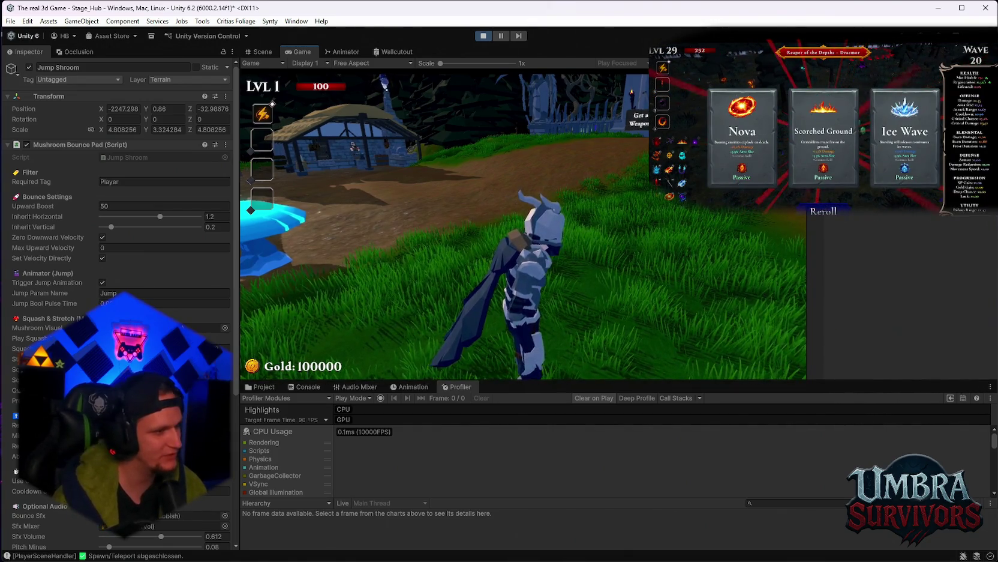
key("w")
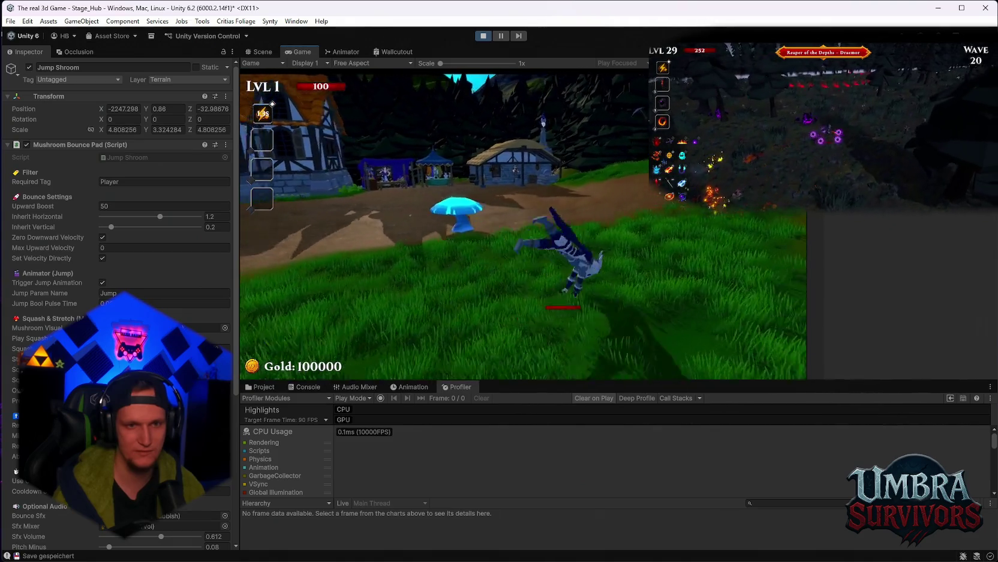
key("space")
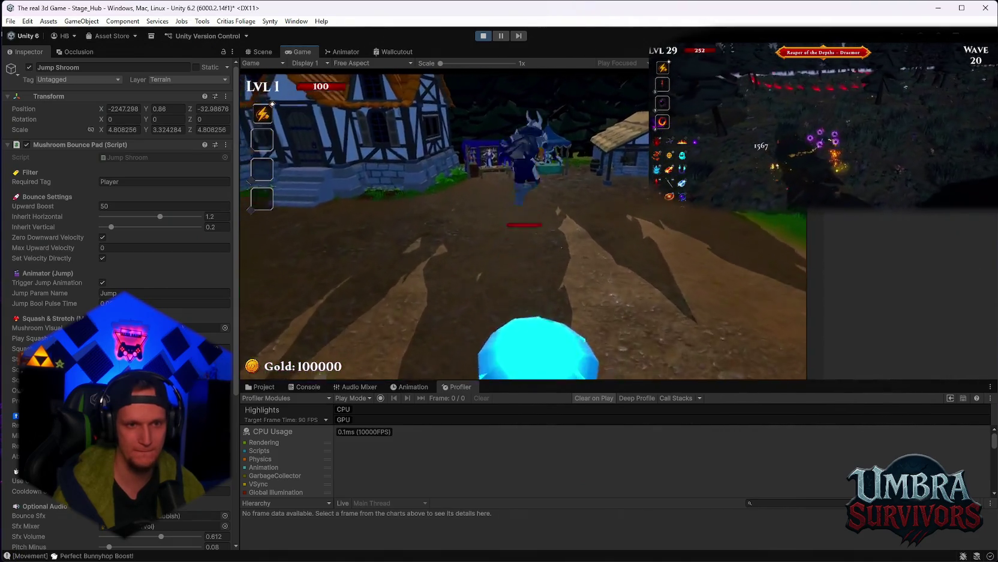
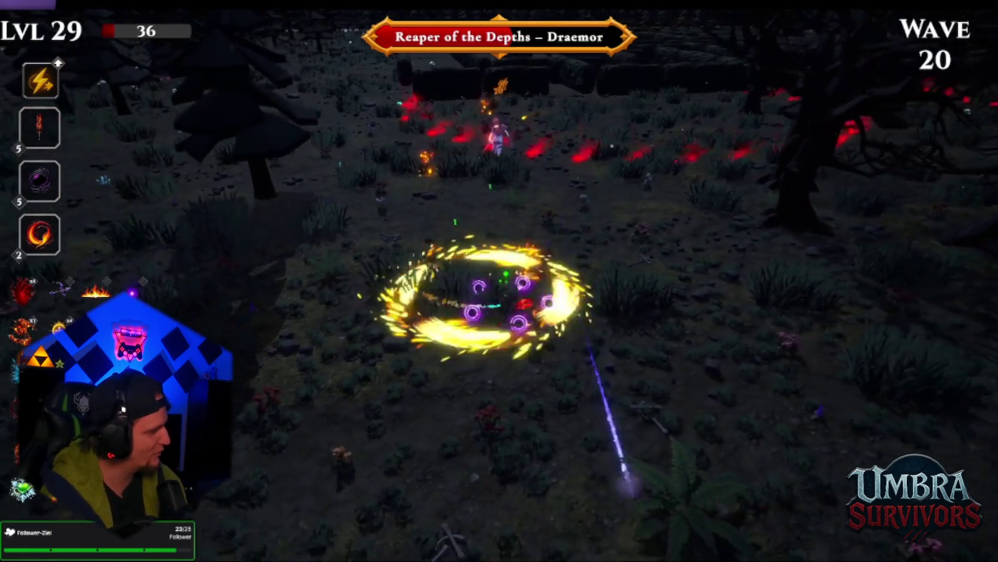
Steer the character right, left and up through the forest while abilities auto-fire at wave 20 enemies.
key("d")
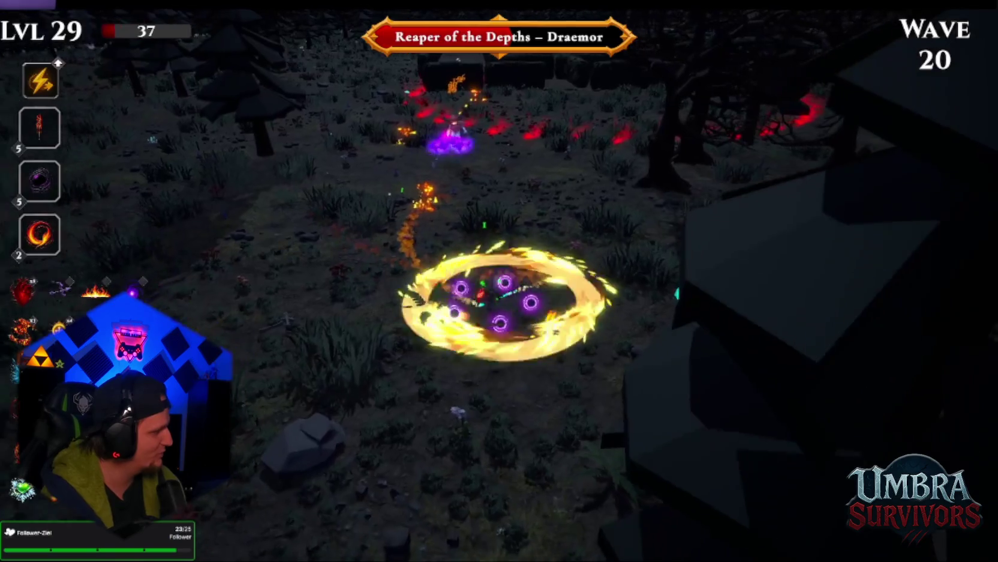
key("a")
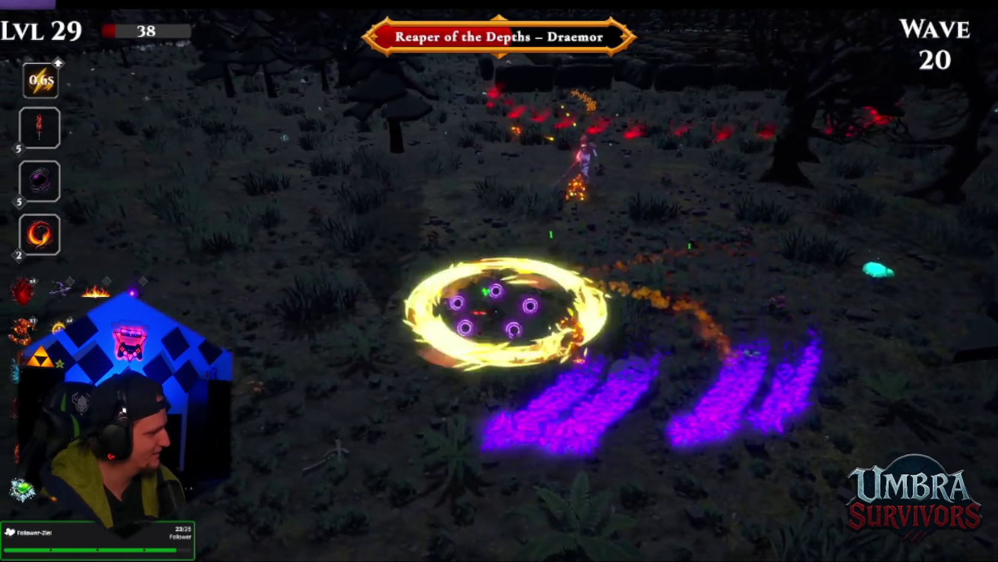
key("d")
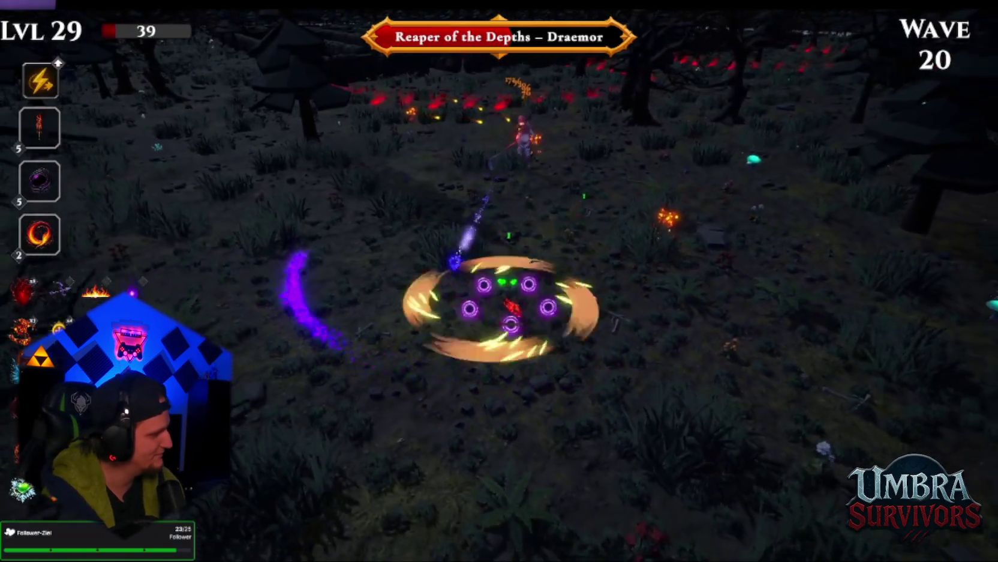
key("w")
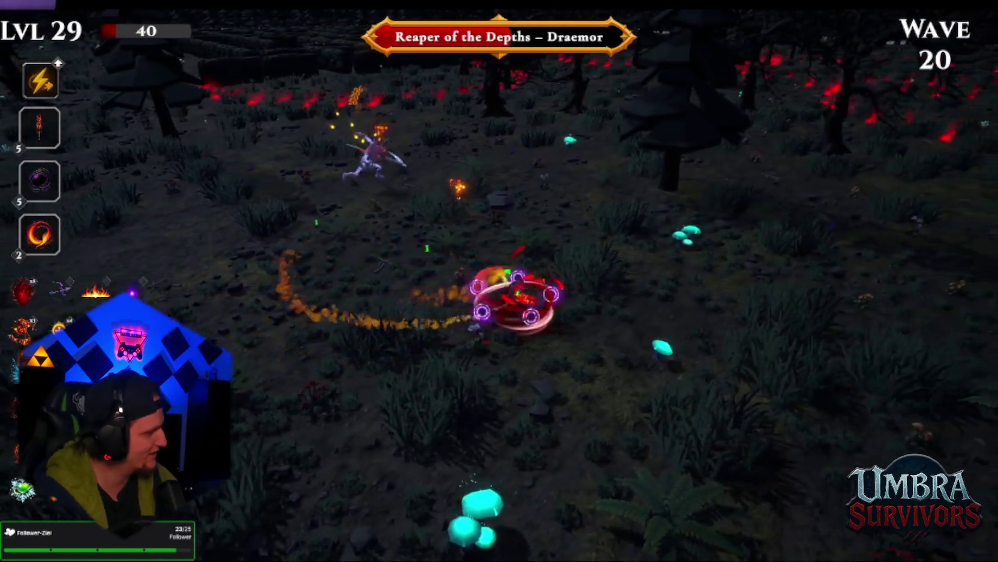
key("d")
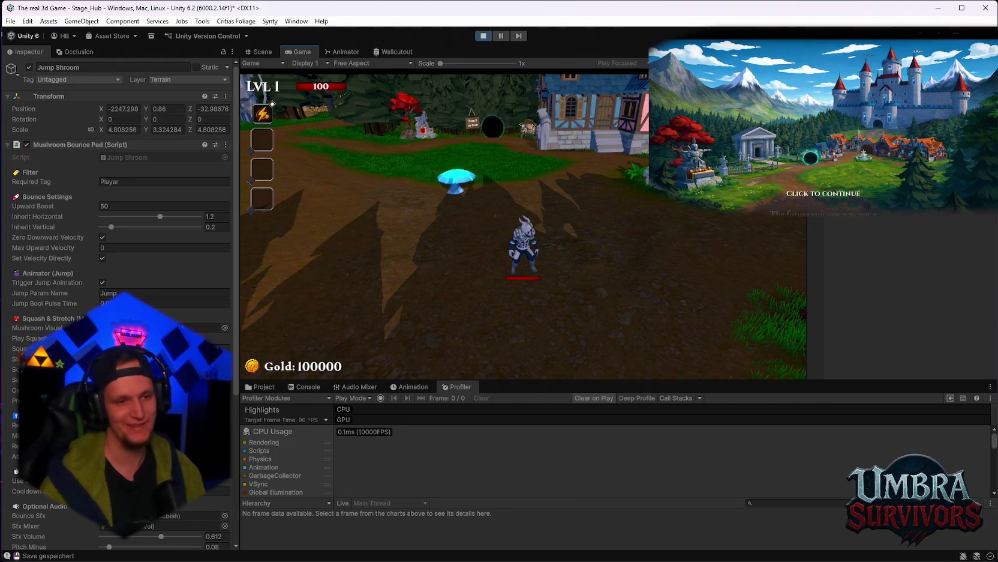
Walk onto the blue Jump Shroom and bounce the character off it repeatedly.
key("w")
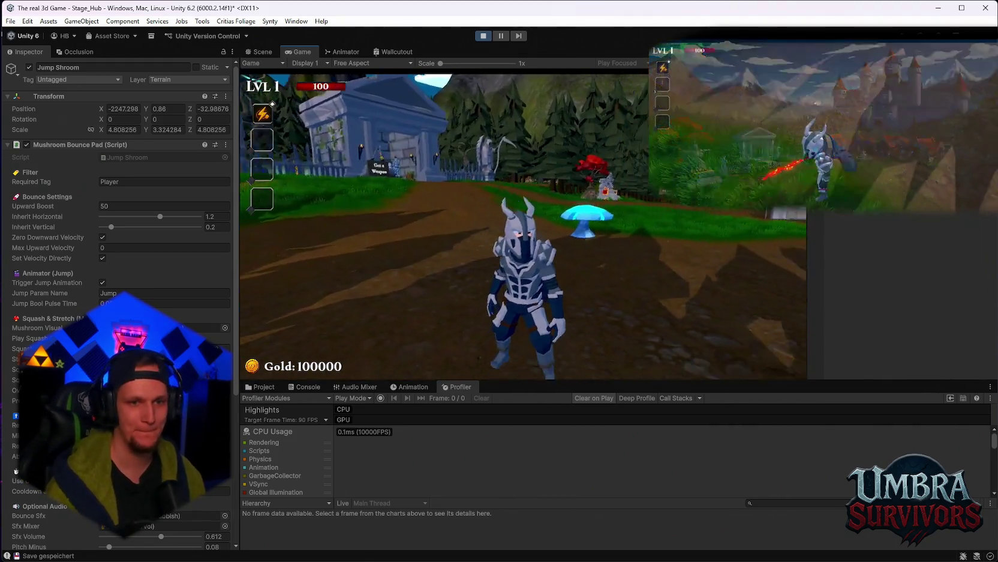
key("a")
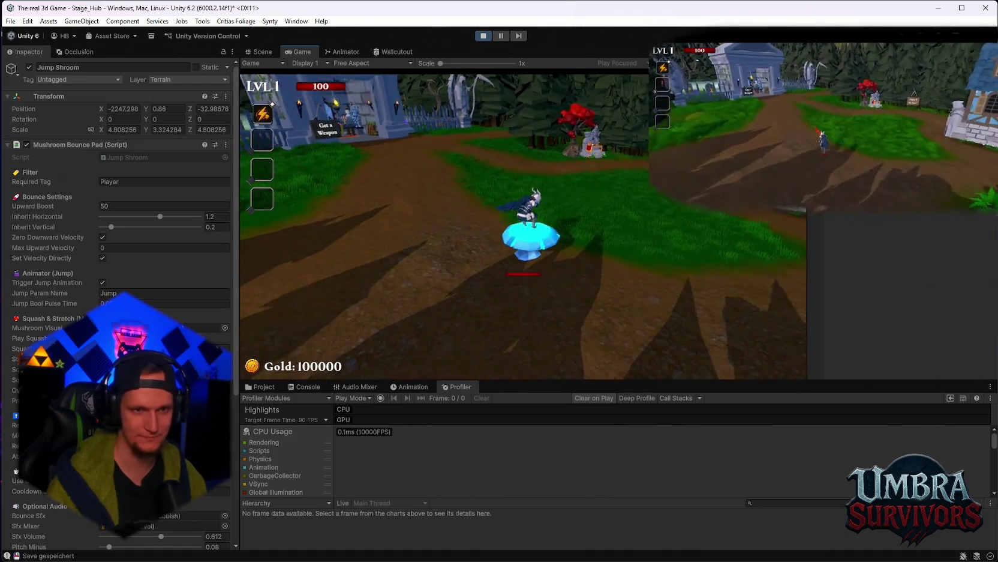
key("a")
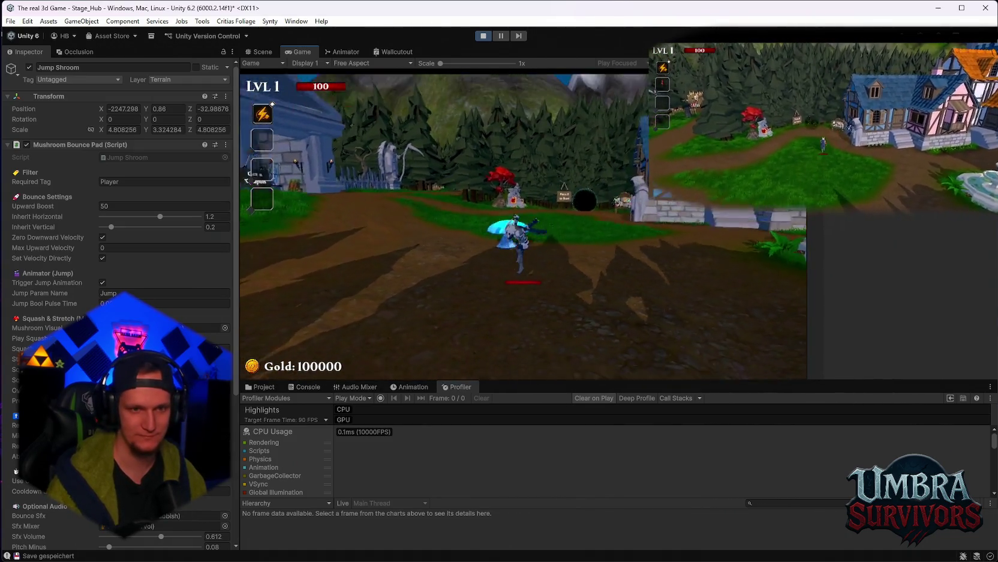
key("a")
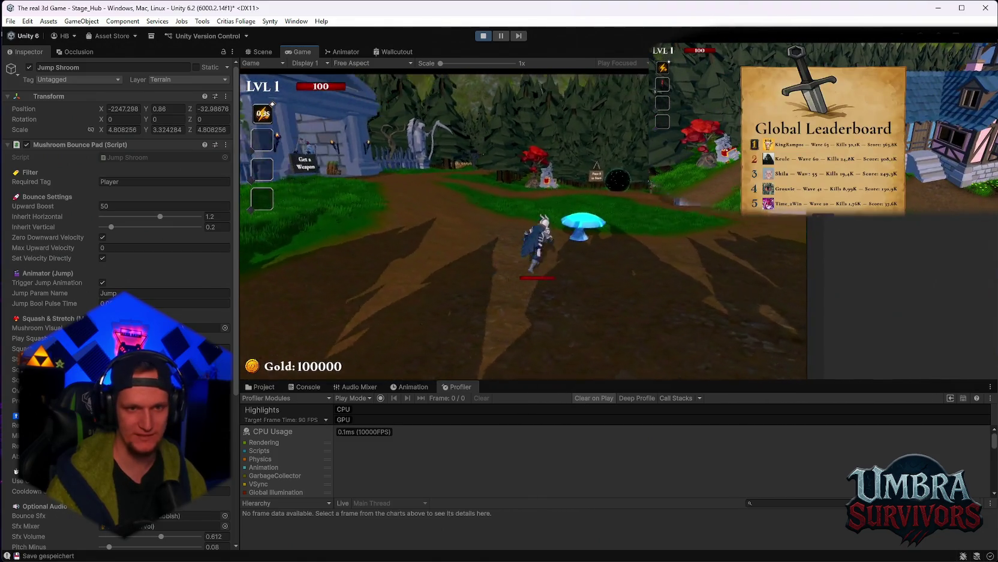
key("a")
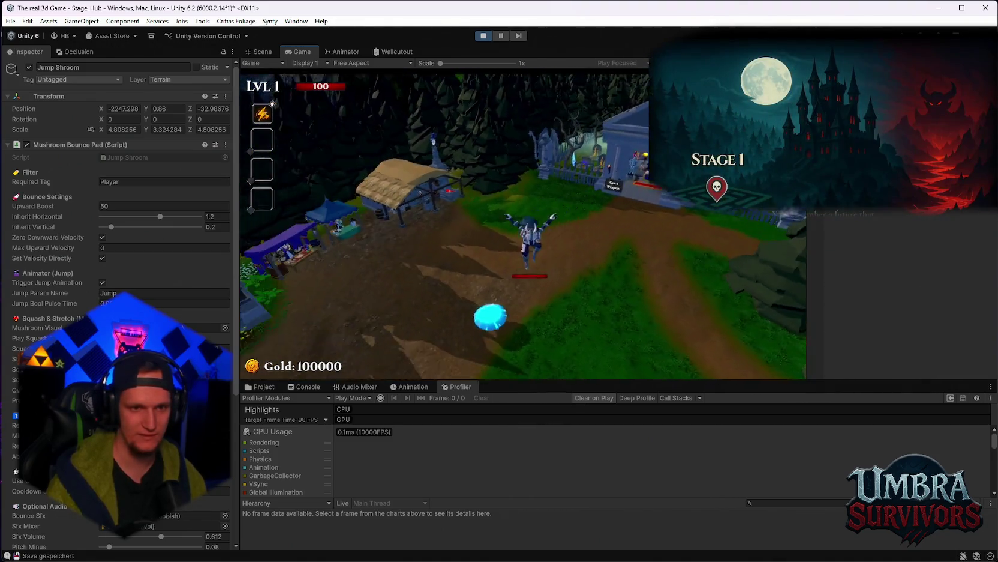
key("a")
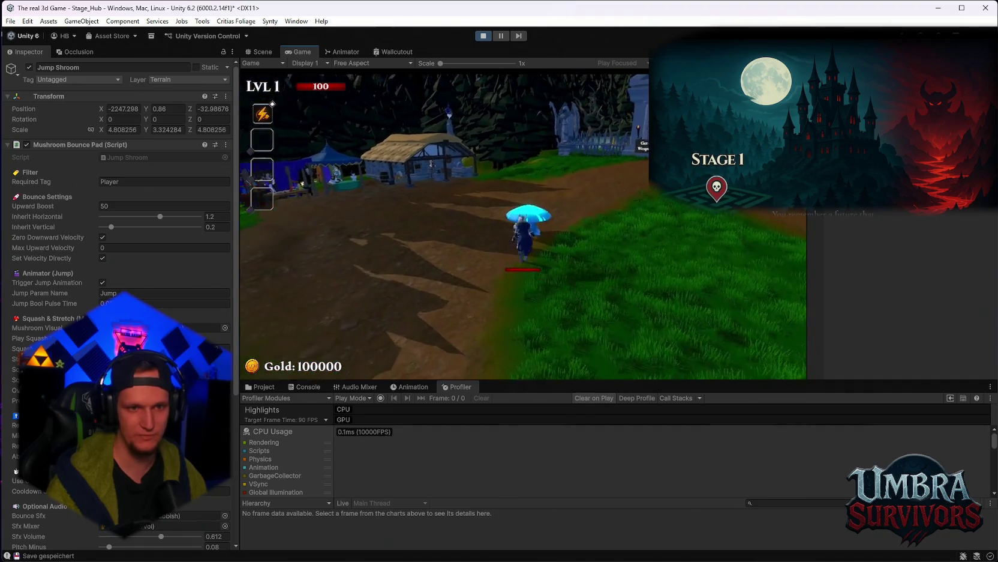
key("a")
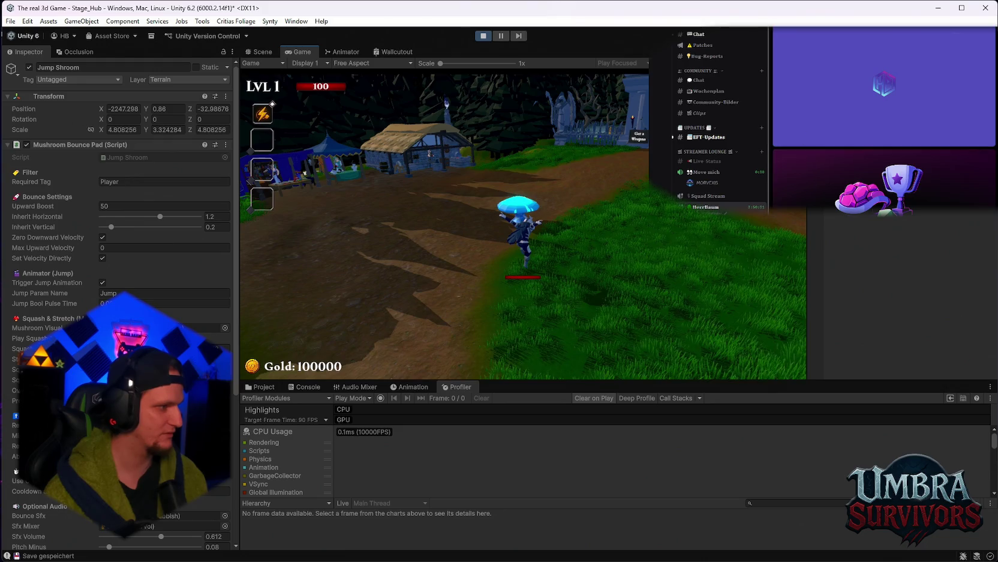
Move a viewer into the voice channel, then apply the game settings from the pause menu.
left_click_drag(706, 184, 707, 204)
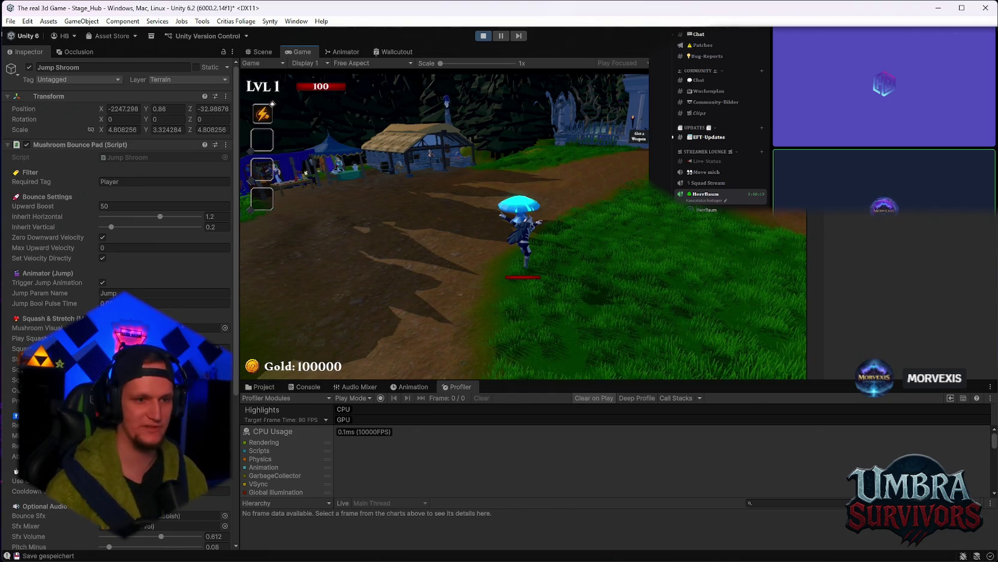
key("Escape")
left_click(512, 235)
key("Escape")
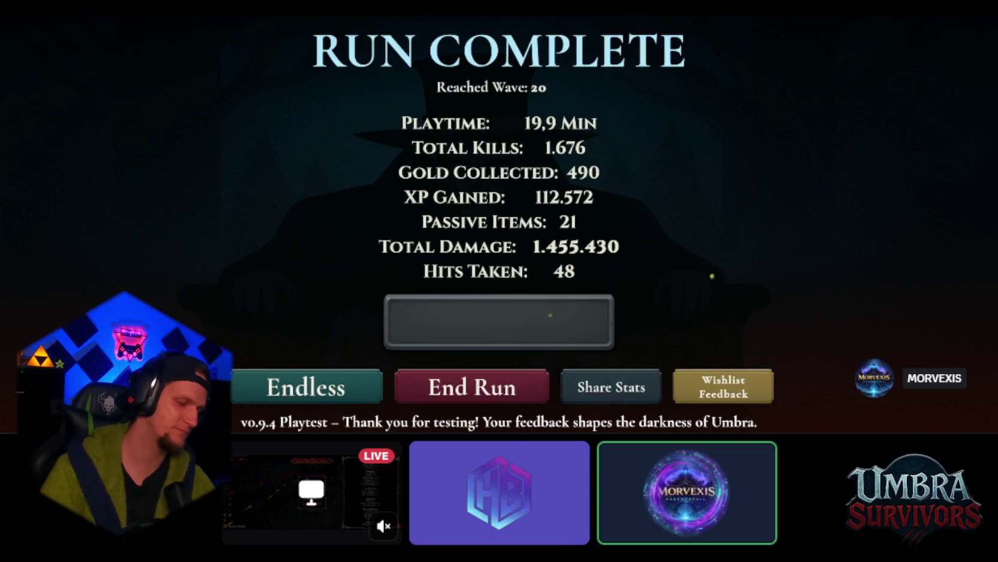
Continue the finished run in Endless mode from the Run Complete screen.
key("Return")
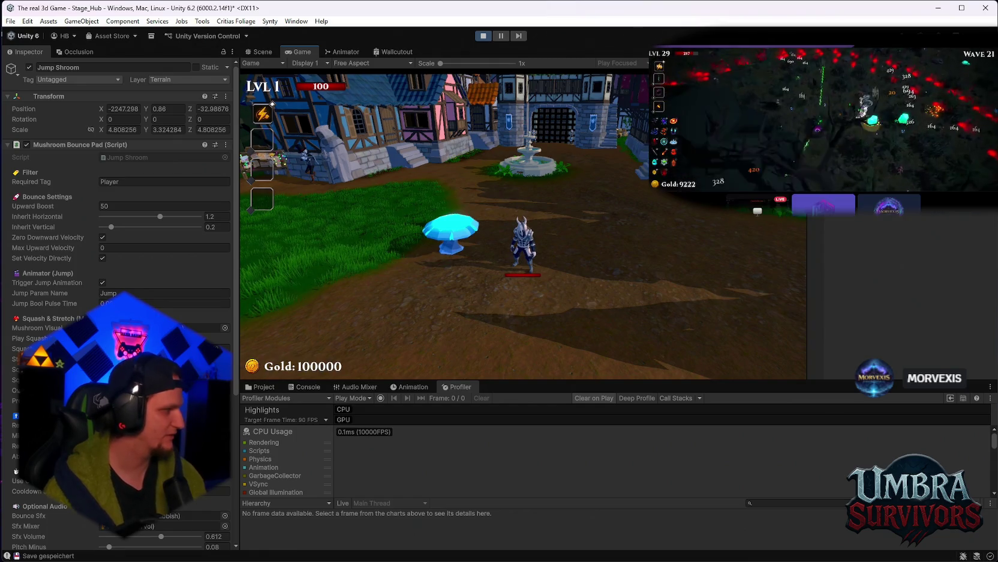
Bounce off the blue mushroom, then run toward the graveyard gate onto the next mushroom pad.
key("w")
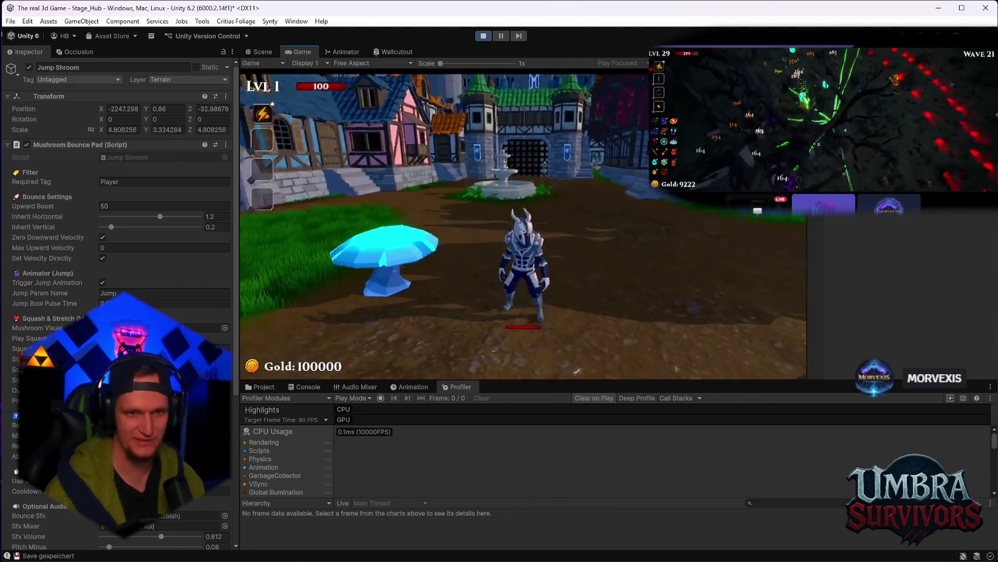
key("space")
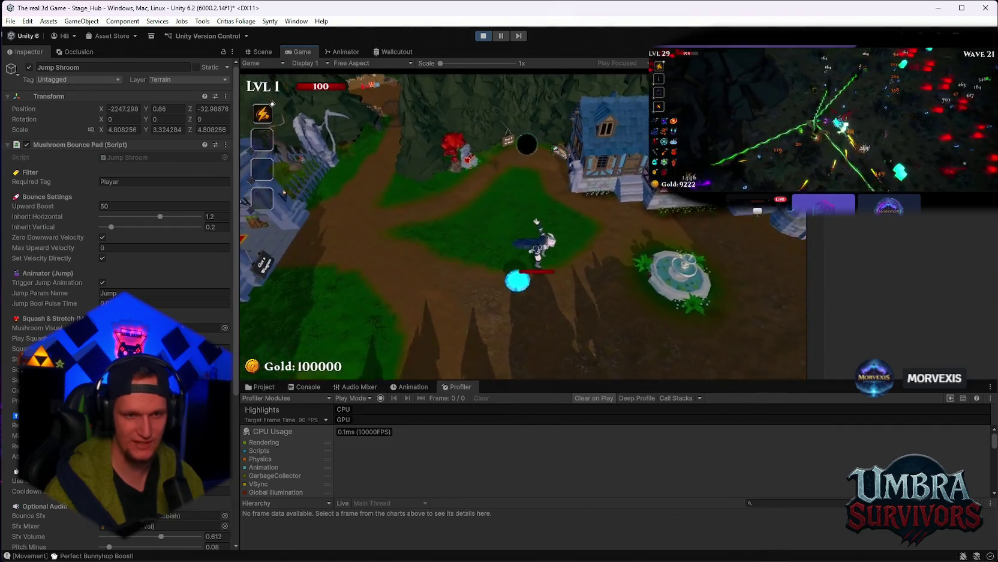
key("w")
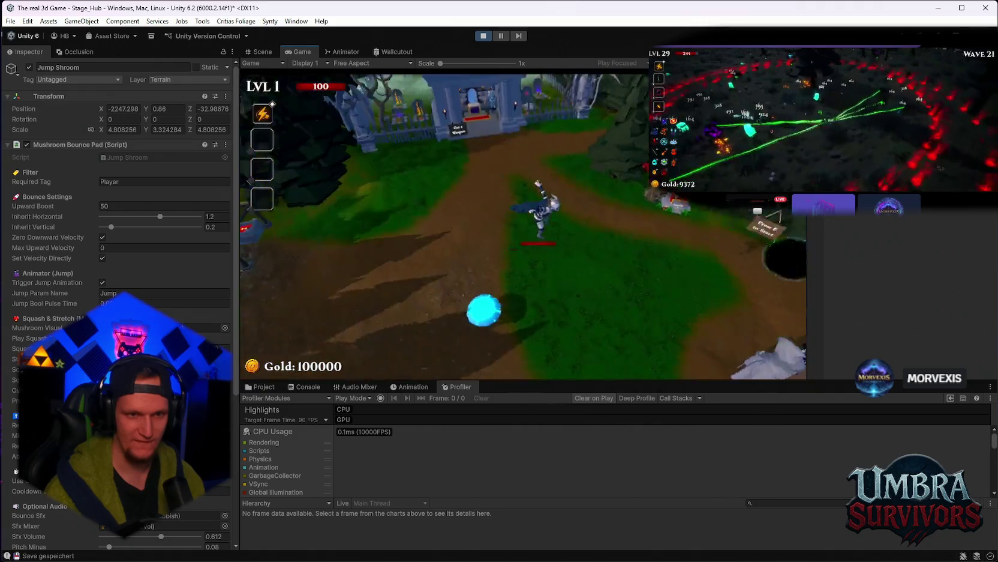
key("w")
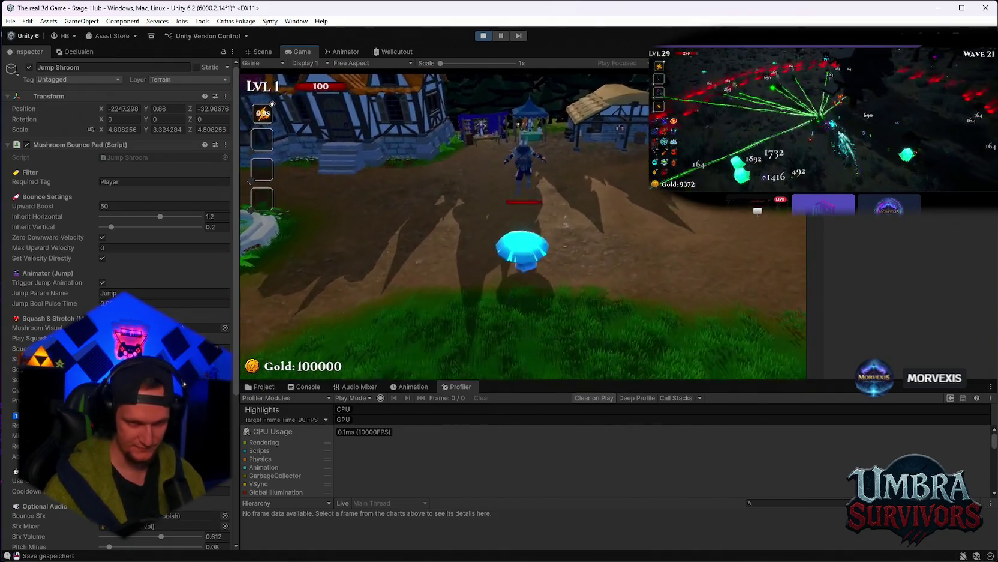
key("w")
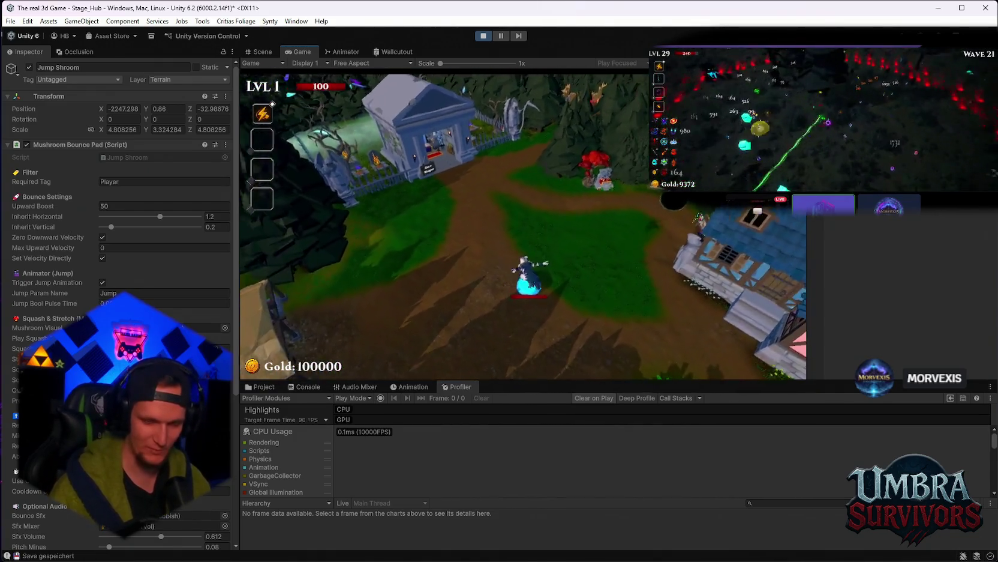
key("w")
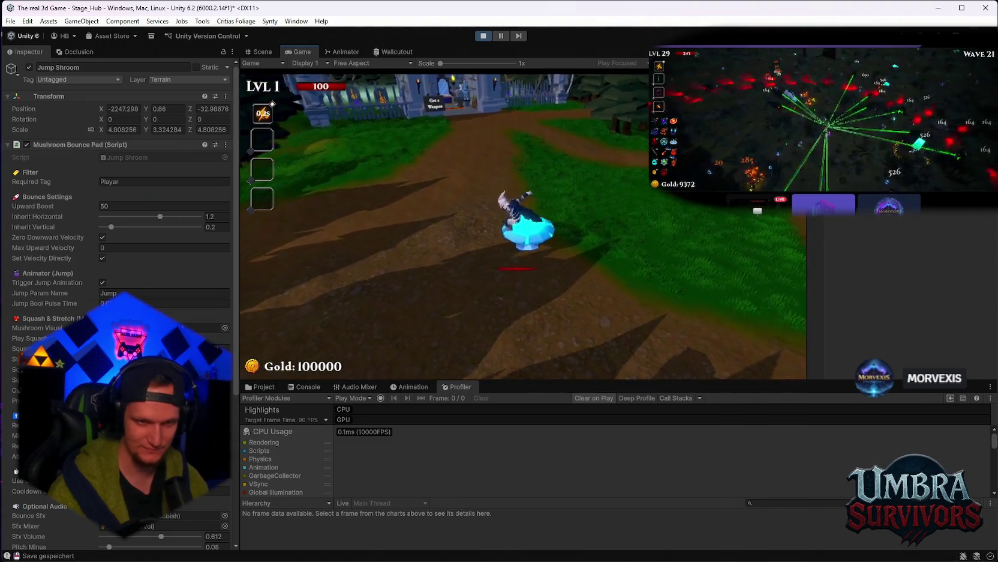
key("w")
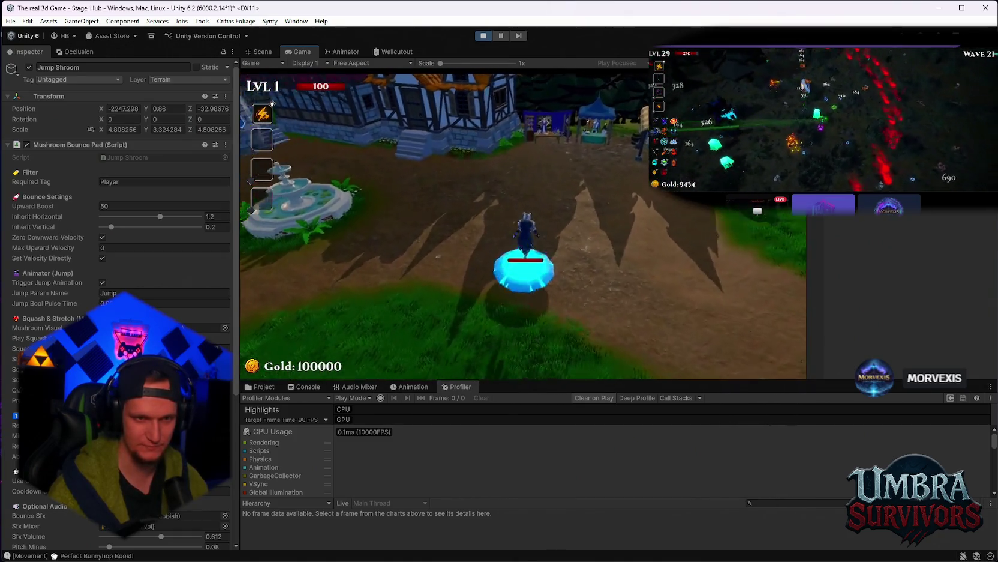
Run through the village past the fountain onto the bounce pad, then pause the game.
key("w")
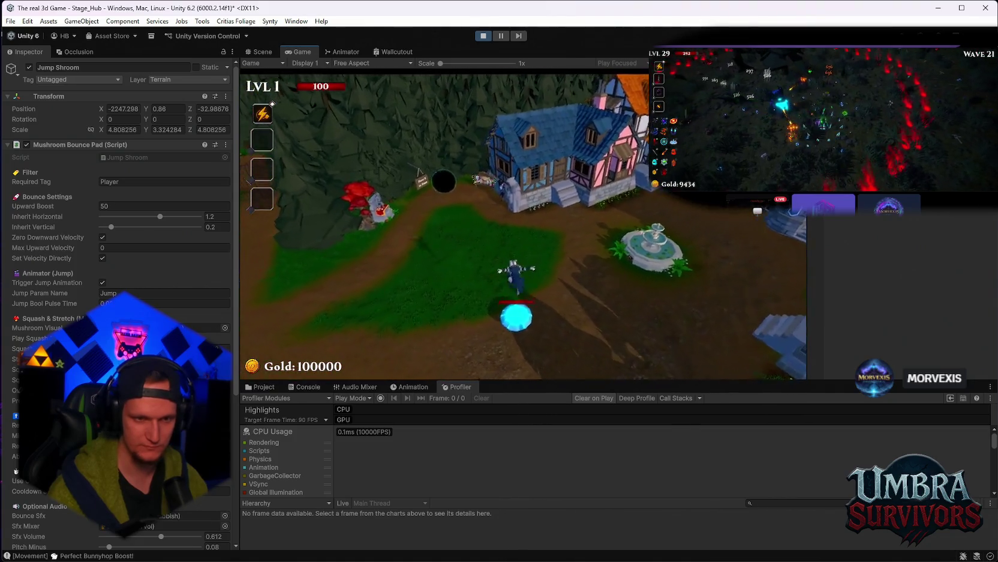
key("w")
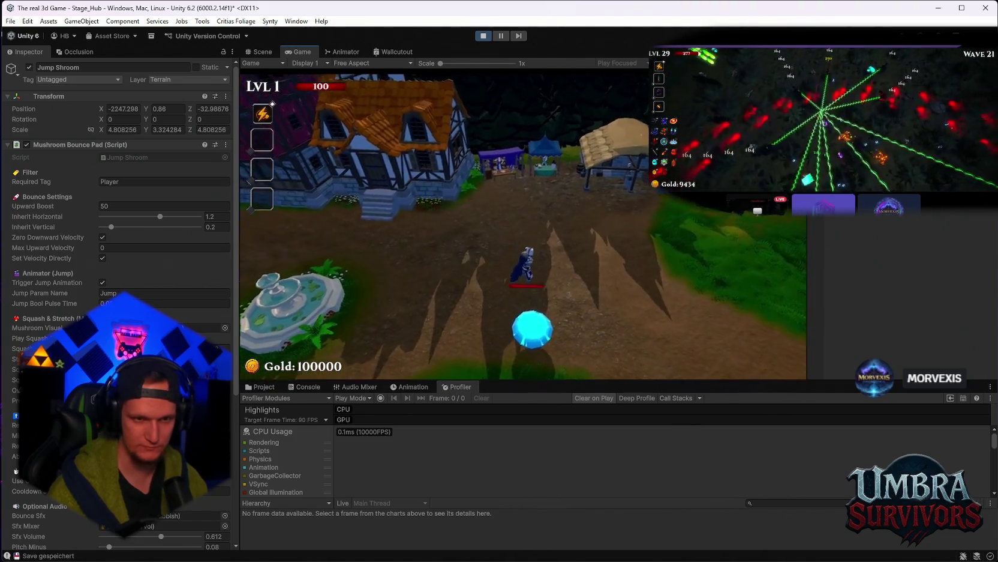
key("w")
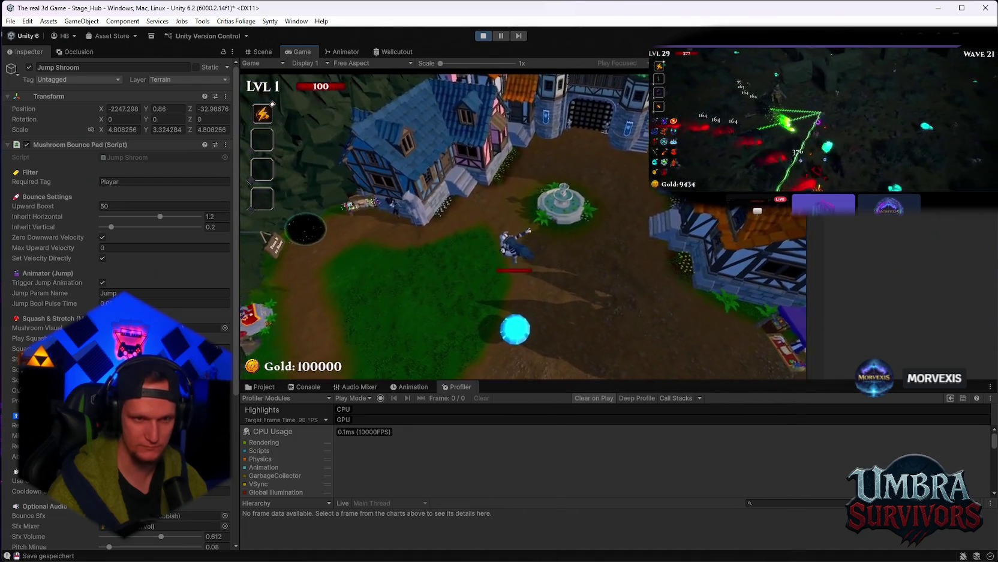
key("w")
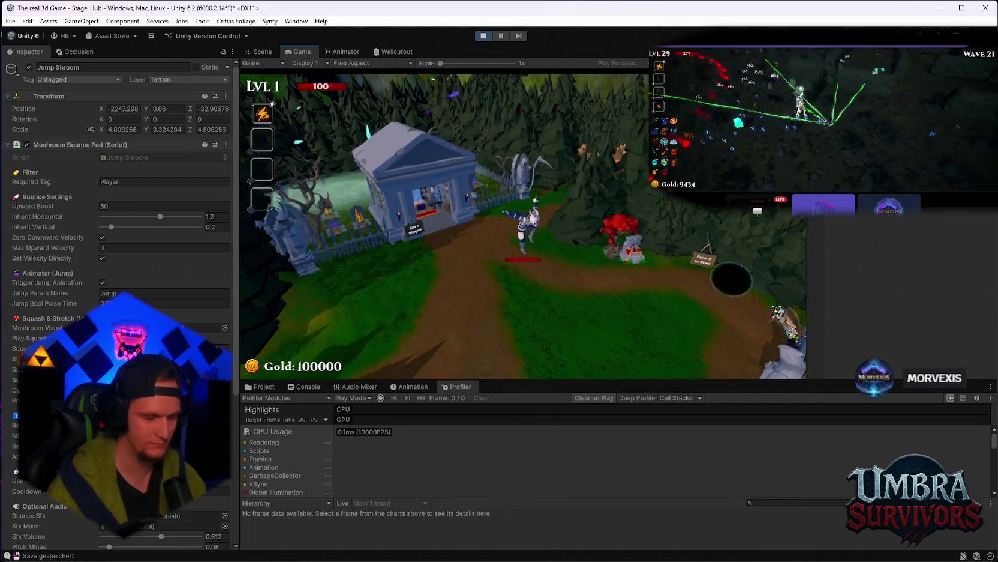
key("s")
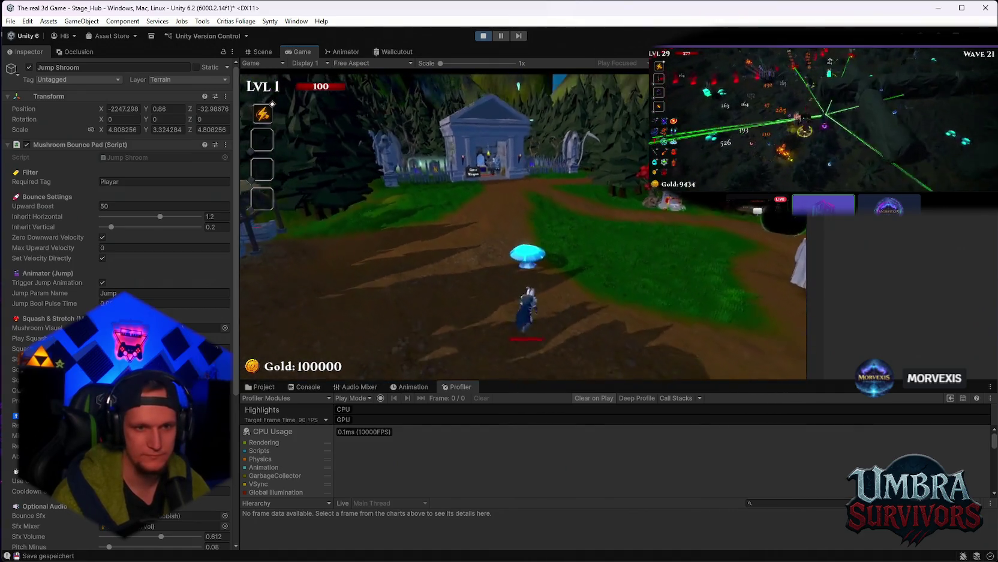
key("Escape")
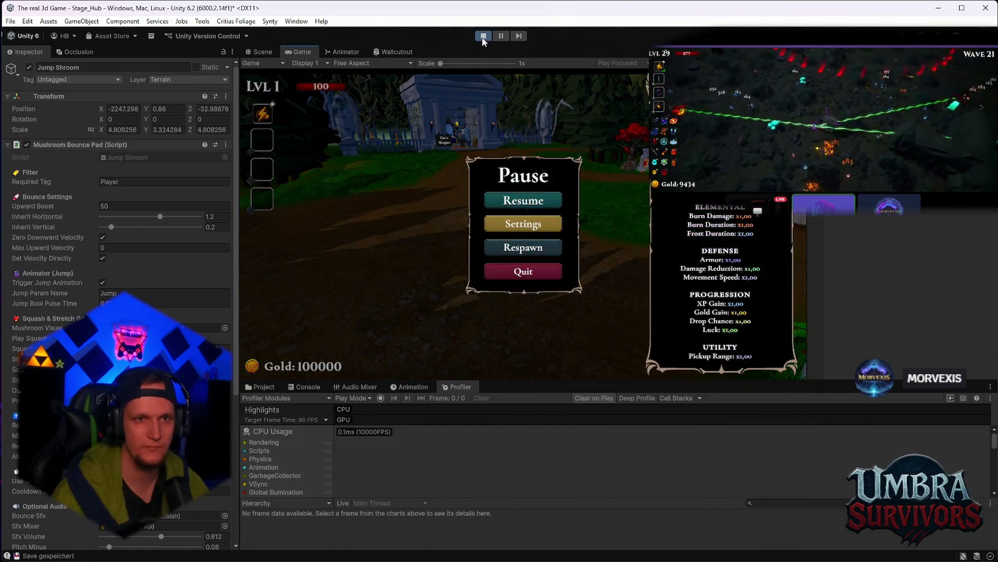
Stop Play mode, enlarge the Project panel and search 'stage' to reach the Stage_Forest folder.
left_click(483, 37)
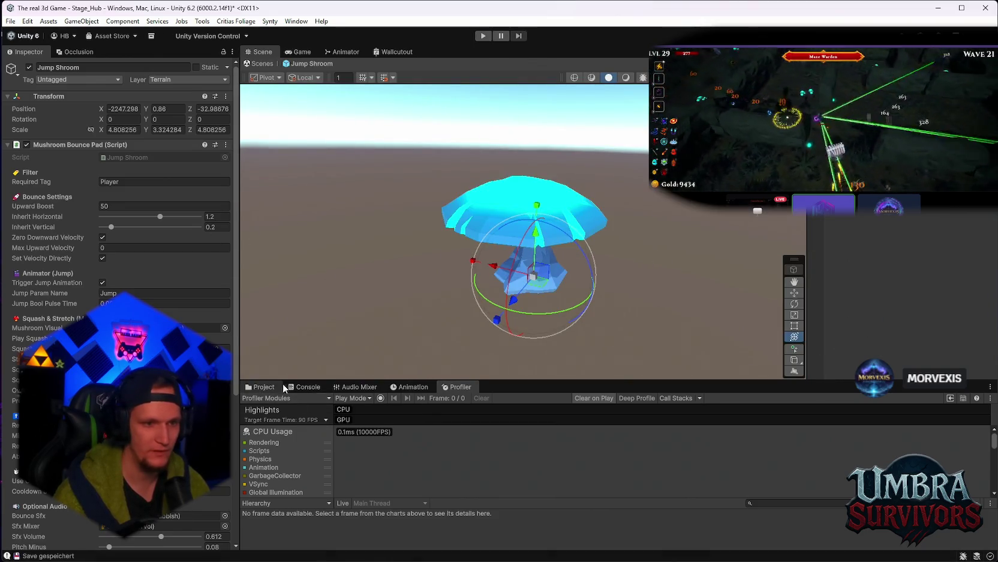
left_click(261, 384)
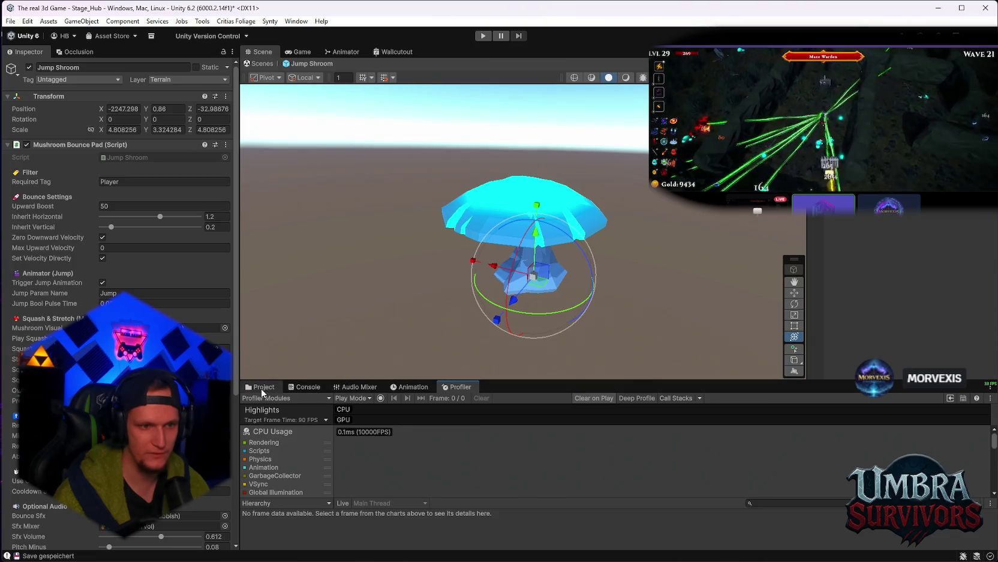
left_click_drag(578, 379, 557, 338)
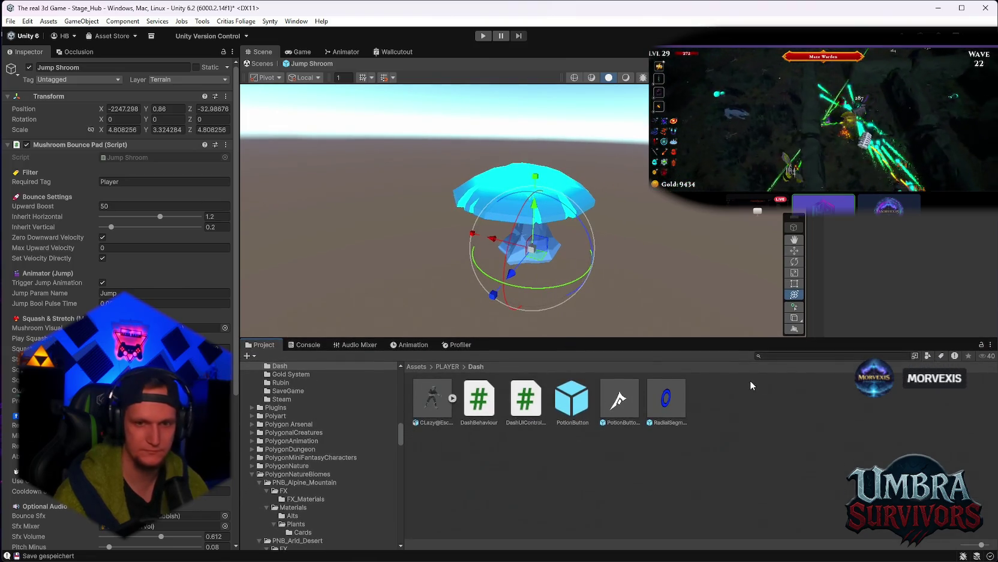
left_click(771, 355)
type("stage")
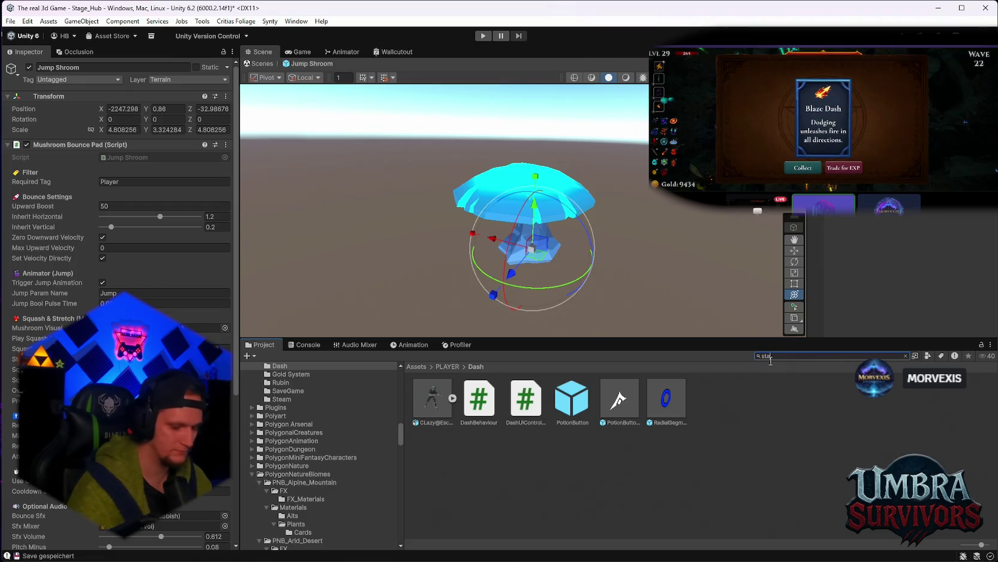
double_click(491, 399)
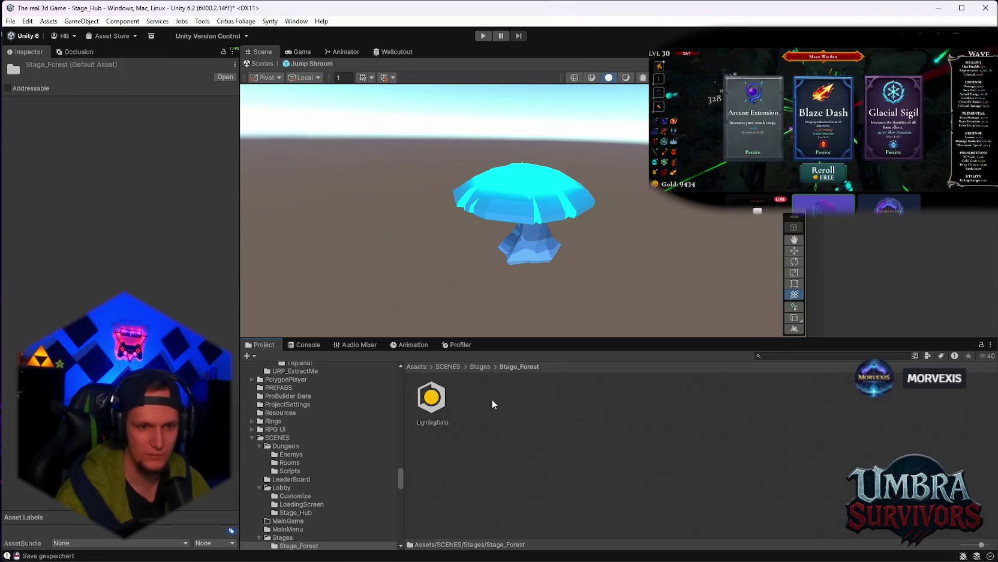
Open the SM_Env_Mushroom_Small_03 prefab from Stage_Forest prefabs and select its DustCone child.
left_click(782, 356)
type("stage")
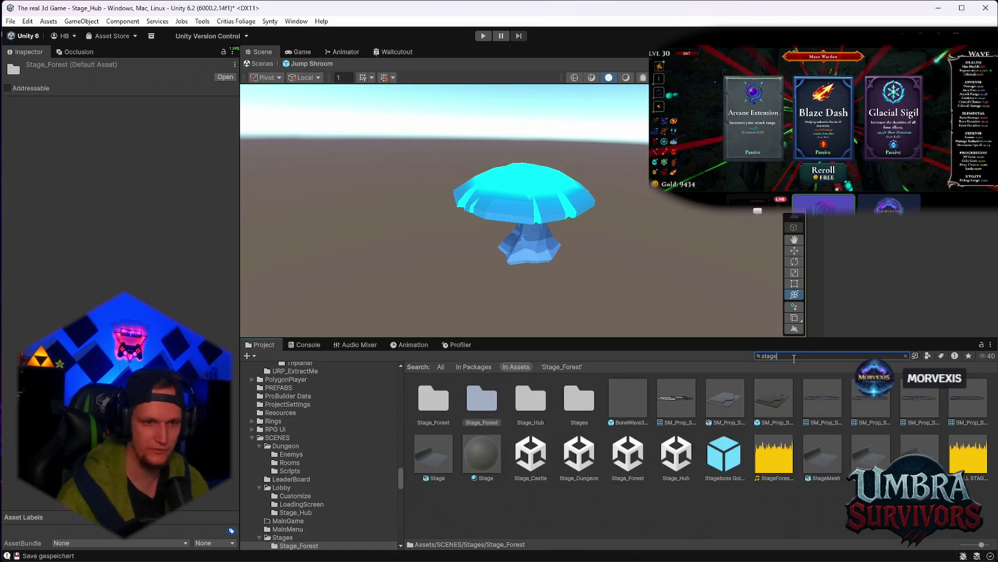
double_click(449, 406)
scroll(600, 432, "down", 3)
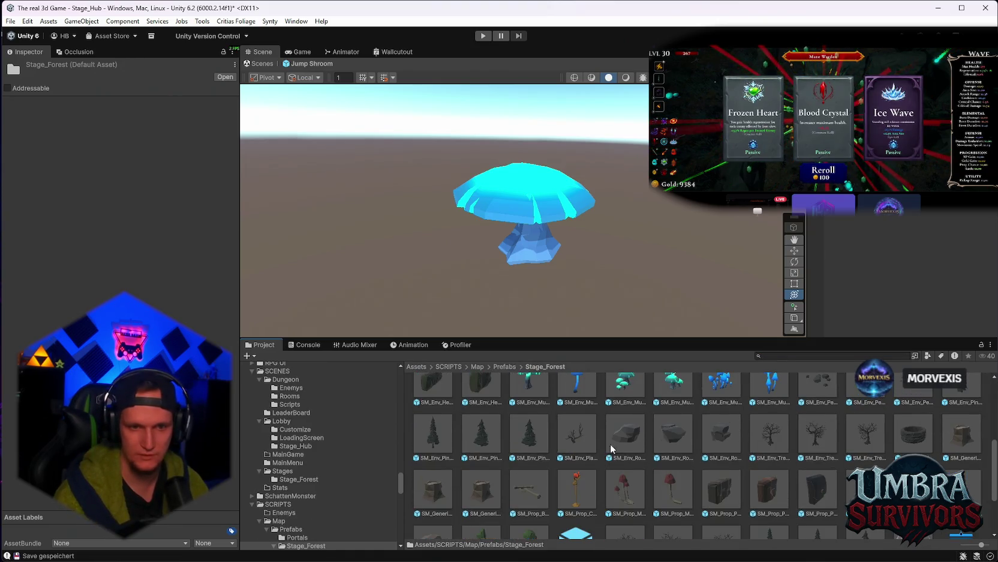
double_click(548, 412)
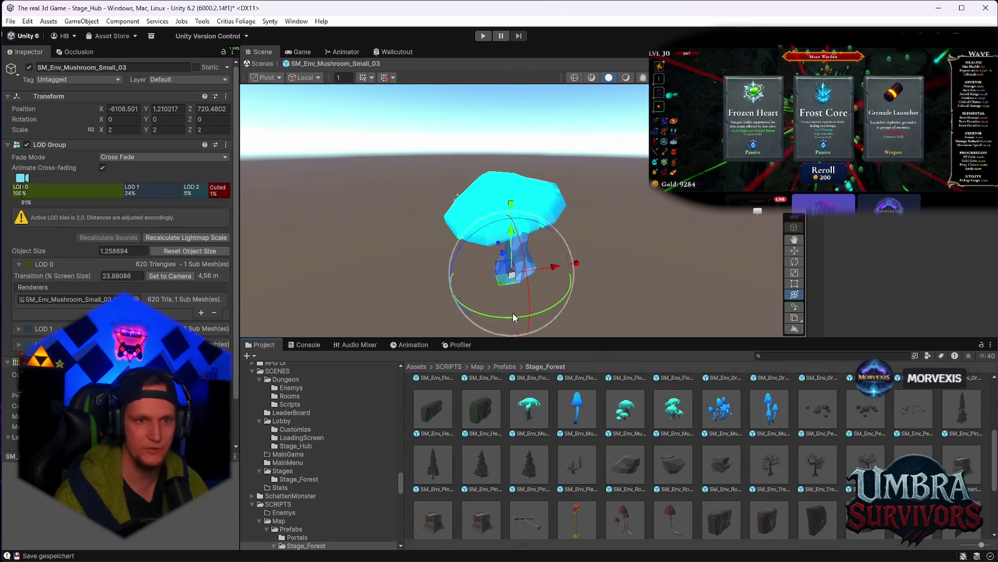
scroll(139, 211, "down", 3)
scroll(123, 178, "up", 2)
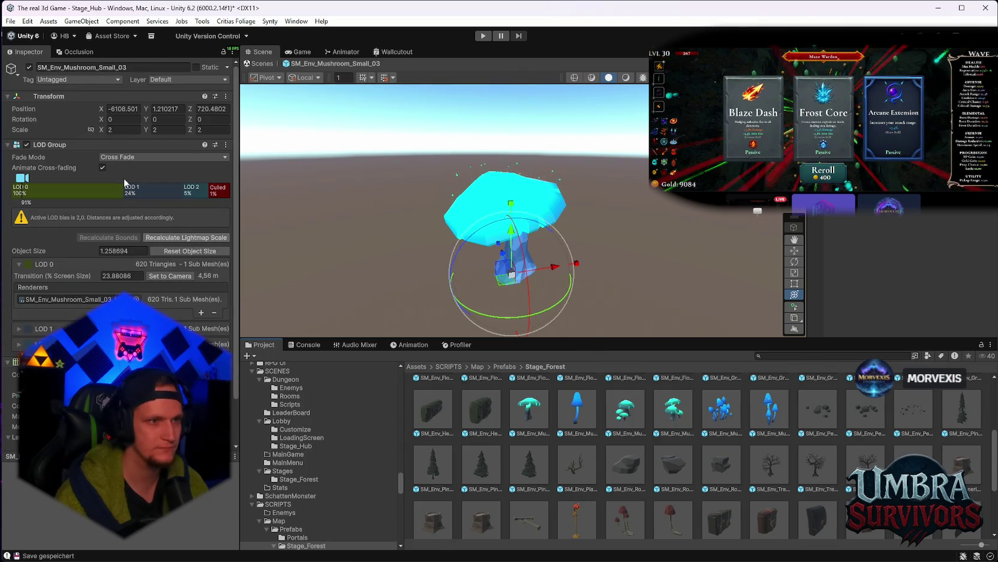
left_click(502, 189)
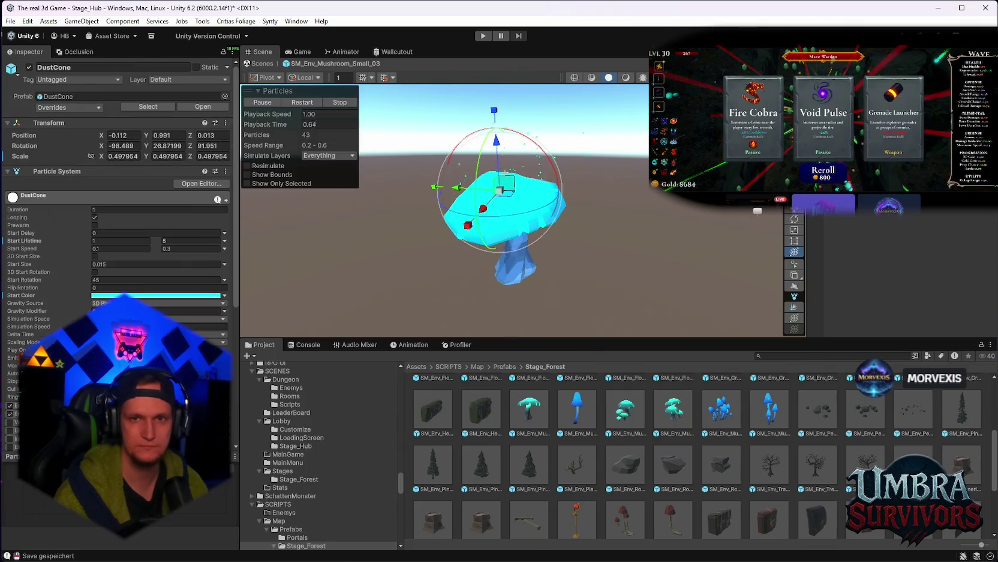
Open the Jump Shroom prefab from the Traps folder and select its DustCone child.
scroll(676, 451, "up", 5)
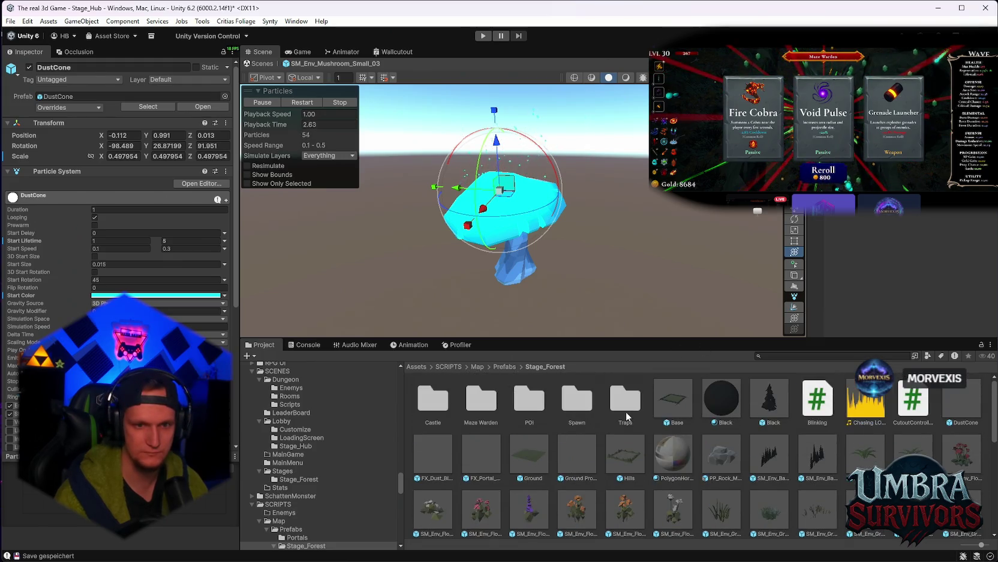
double_click(626, 411)
left_click(574, 407)
double_click(575, 407)
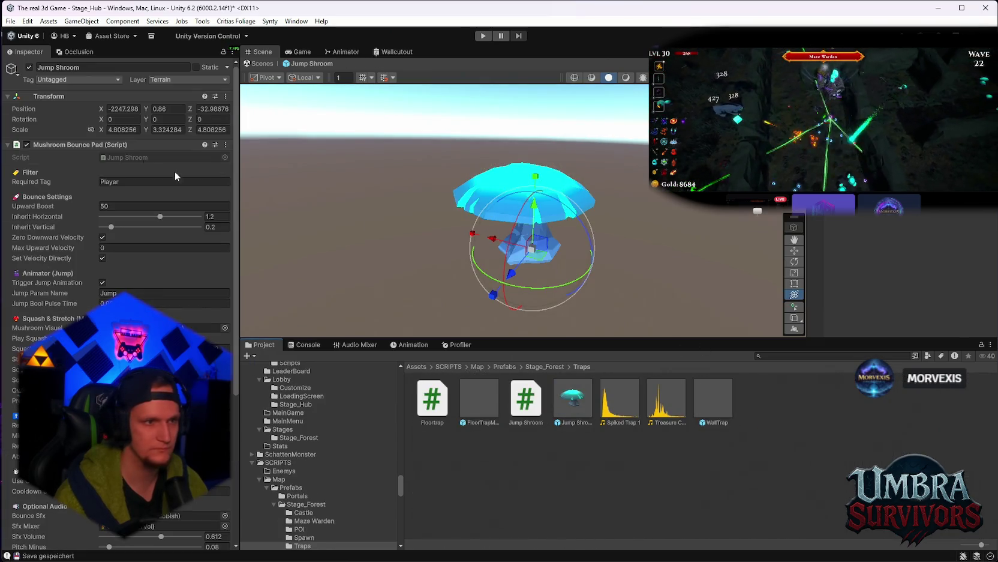
left_click(528, 252)
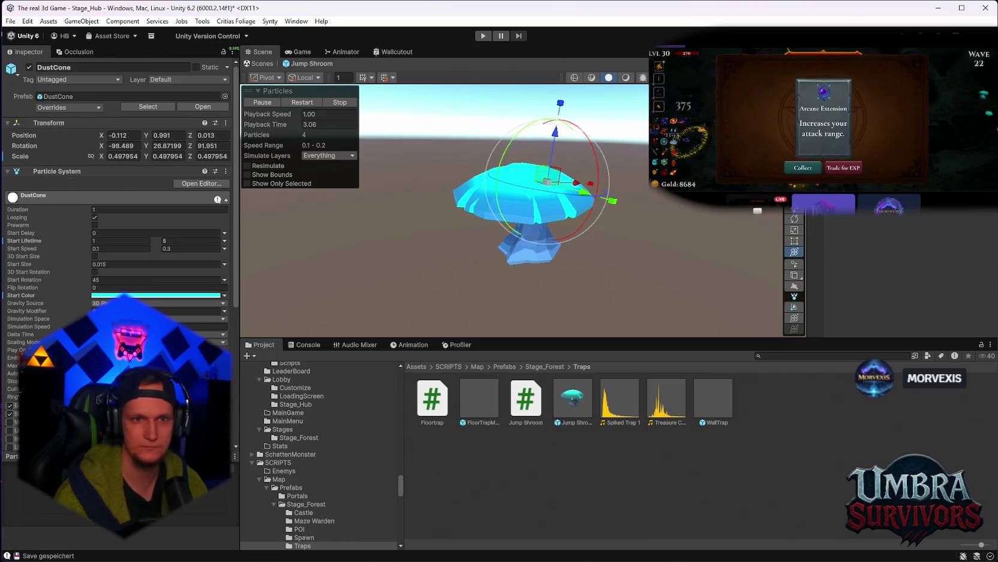
Move the DustCone emitter higher on the mushroom cap and frame the Jump Shroom to review it.
scroll(650, 213, "up", 3)
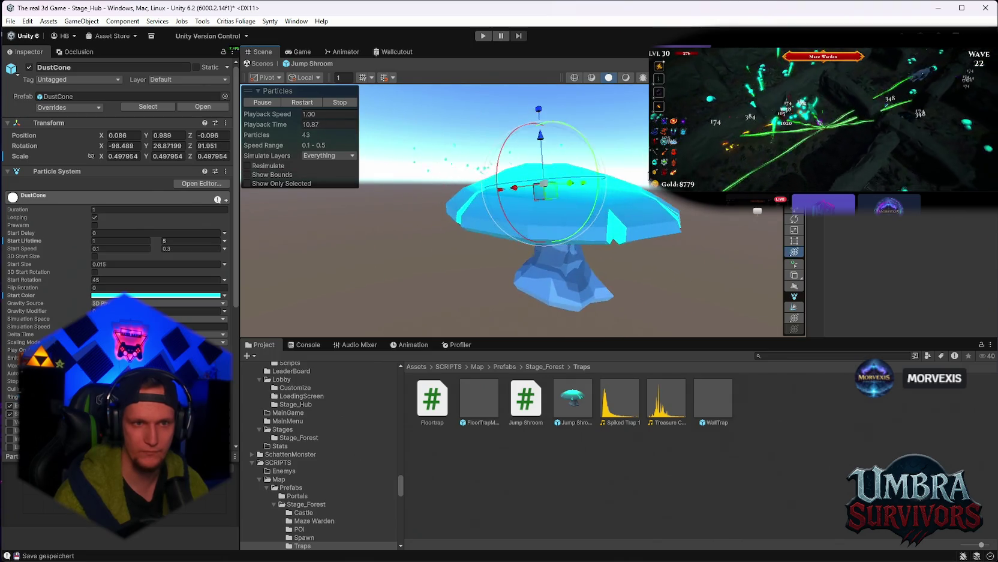
mouse_move(581, 205)
left_mouse_down()
mouse_move(570, 224)
mouse_move(606, 218)
mouse_move(641, 149)
left_mouse_up()
key("f")
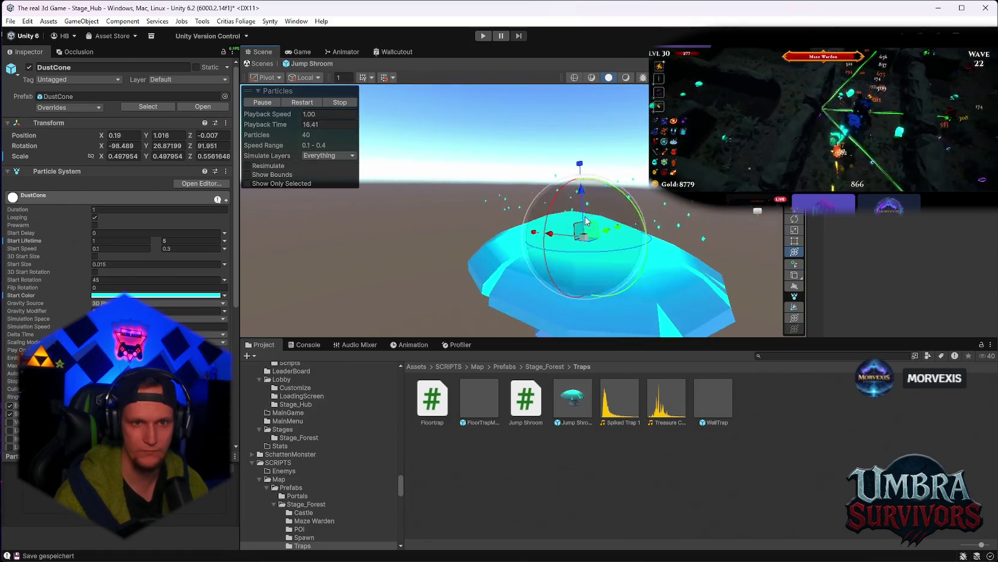
left_click(655, 260)
scroll(654, 260, "up", 5)
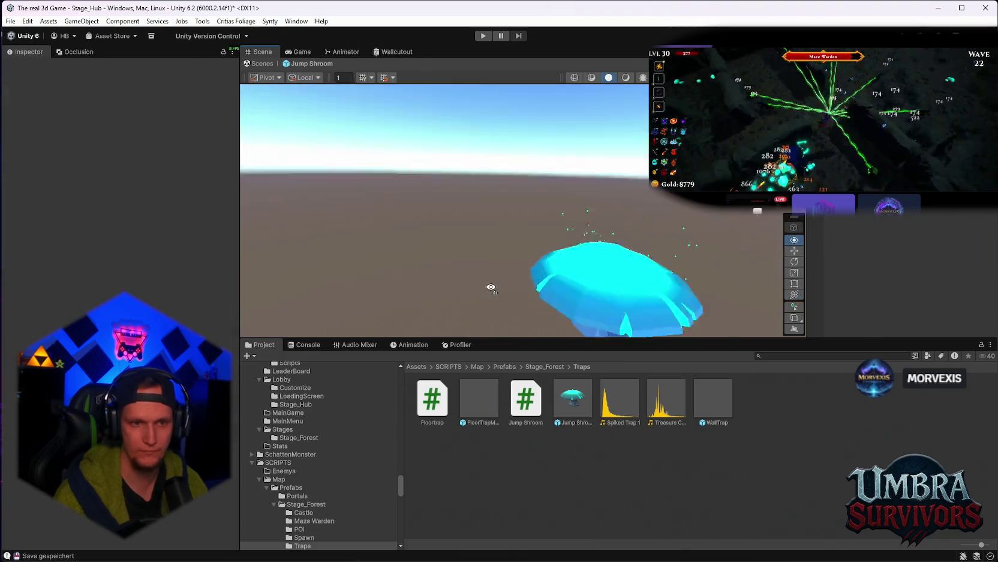
mouse_move(655, 260)
left_mouse_down()
mouse_move(643, 225)
mouse_move(464, 220)
mouse_move(626, 226)
left_mouse_up()
scroll(630, 231, "down", 8)
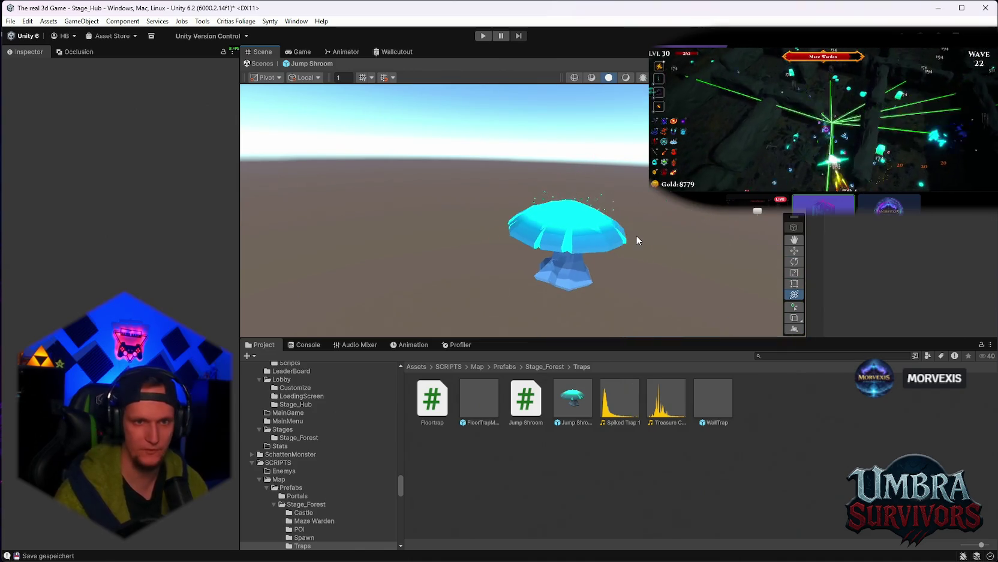
scroll(365, 174, "up", 2)
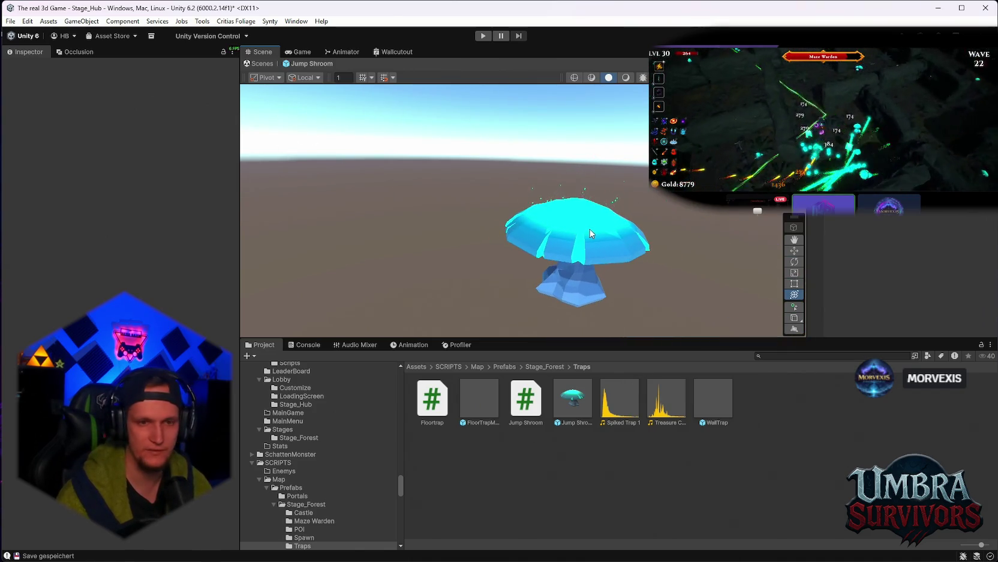
scroll(590, 229, "down", 1)
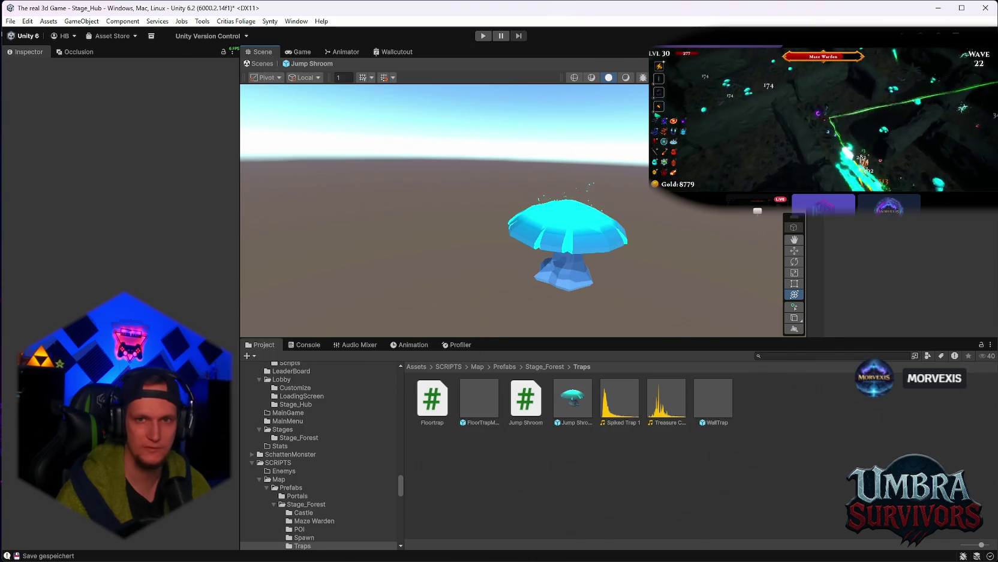
Test-run the game, then exit Prefab Mode back to the Stage_Hub scene.
key("ctrl+p")
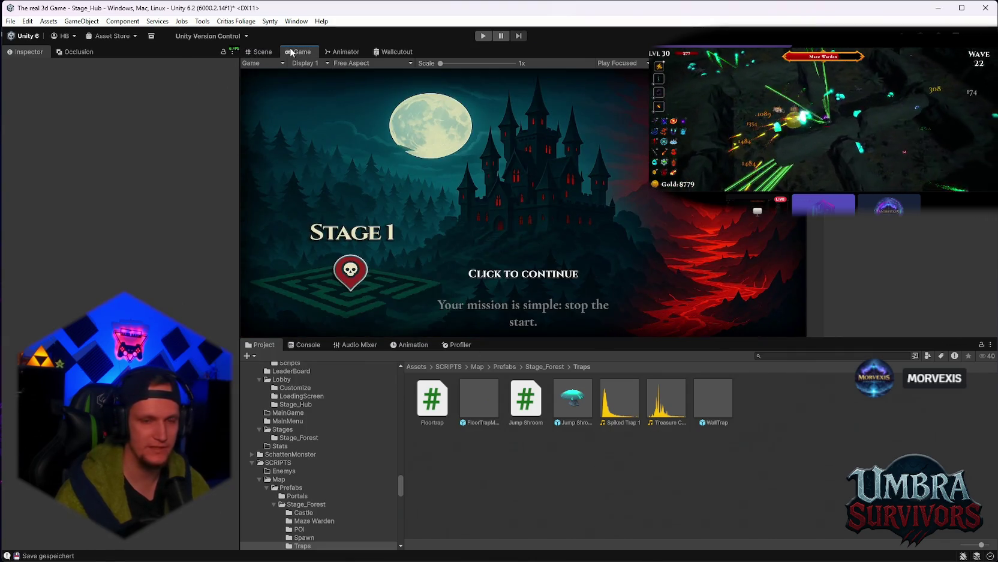
left_click(264, 52)
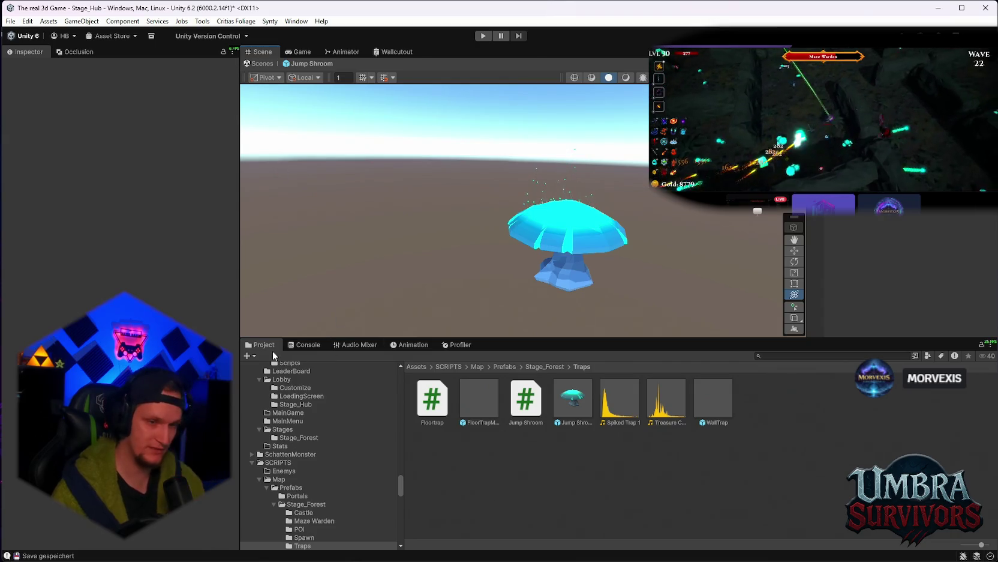
scroll(368, 423, "up", 5)
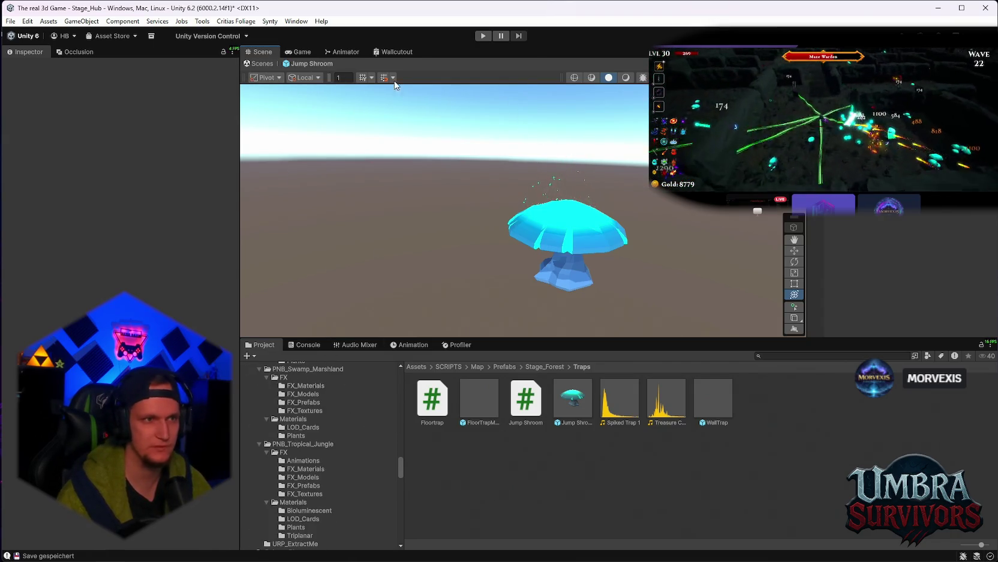
left_click(259, 64)
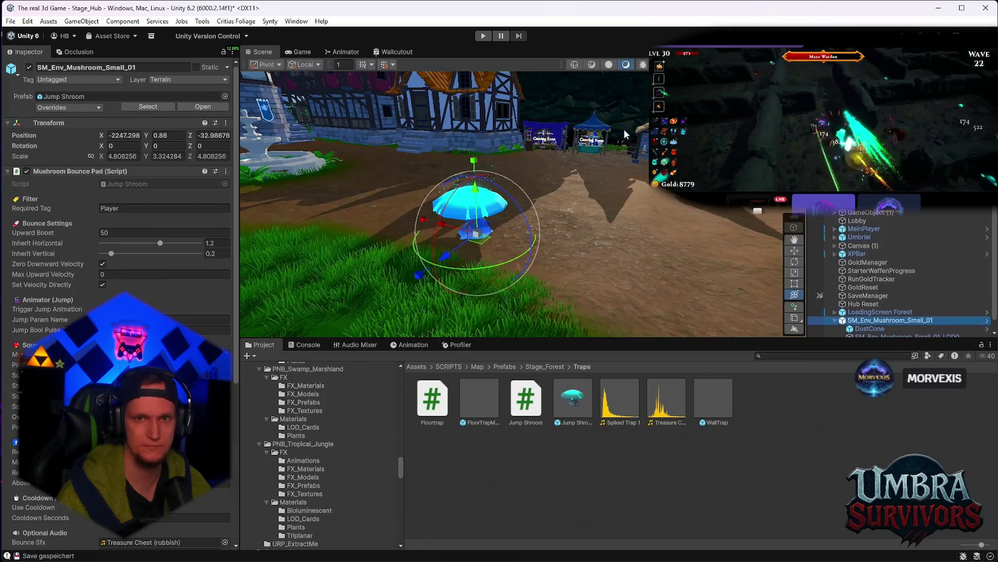
Confirm the Jump Shroom instance has no overrides, then delete it from the Stage_Hub scene.
scroll(524, 222, "up", 5)
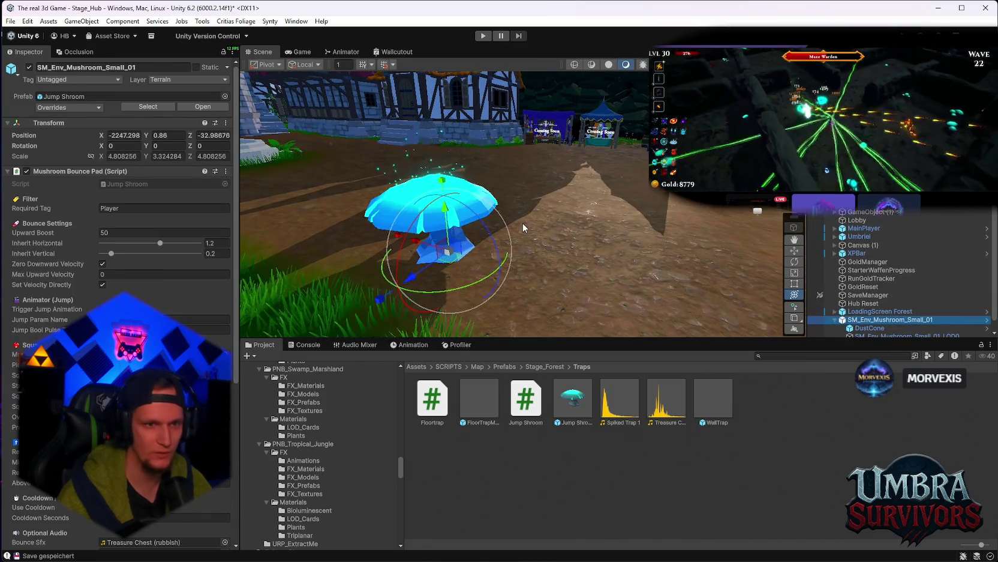
scroll(583, 191, "down", 3)
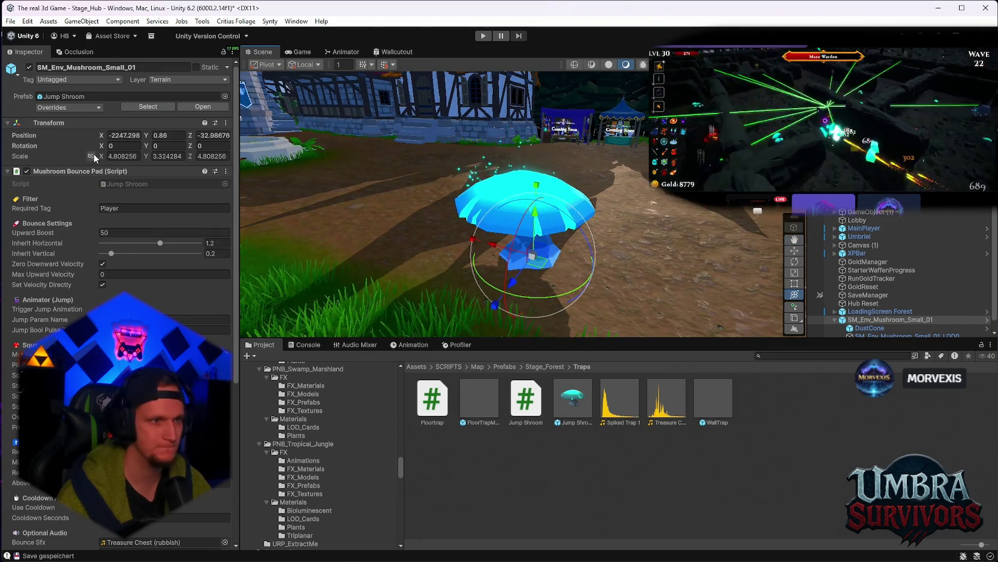
left_click(66, 106)
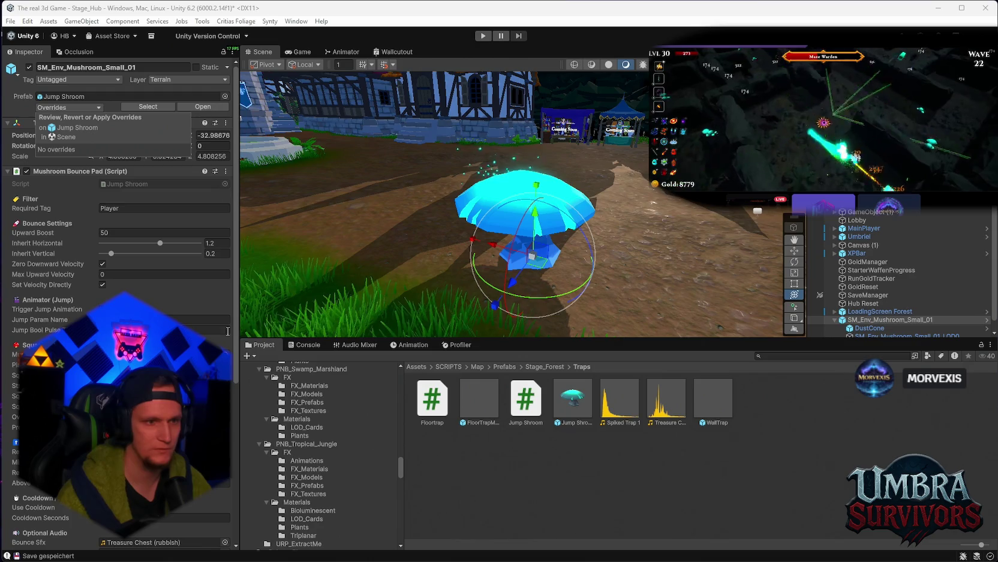
left_click(864, 321)
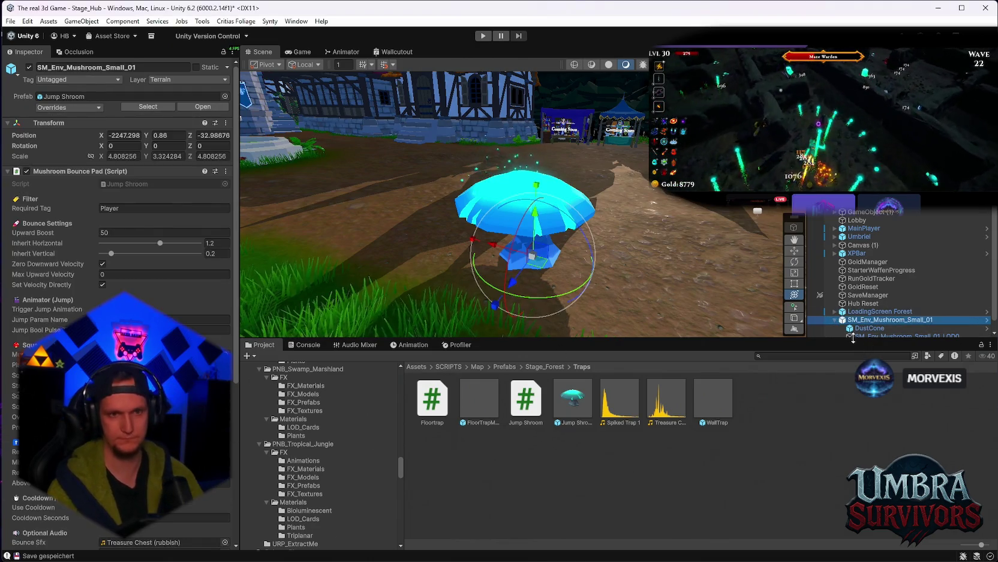
key("Delete")
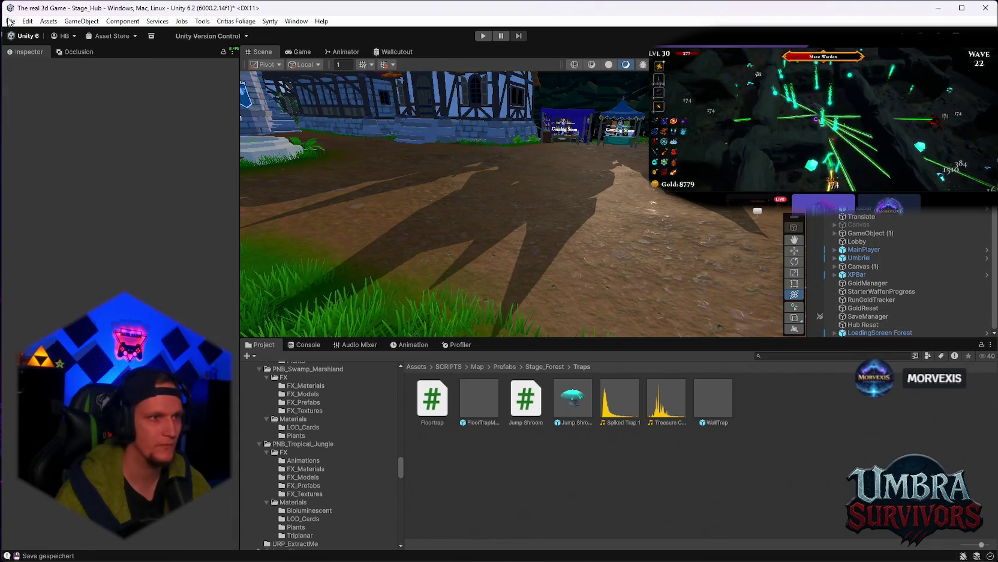
left_click(10, 21)
Open Stage_Forest from the recent scenes list, saving the modified Stage_Hub first.
mouse_move(40, 58)
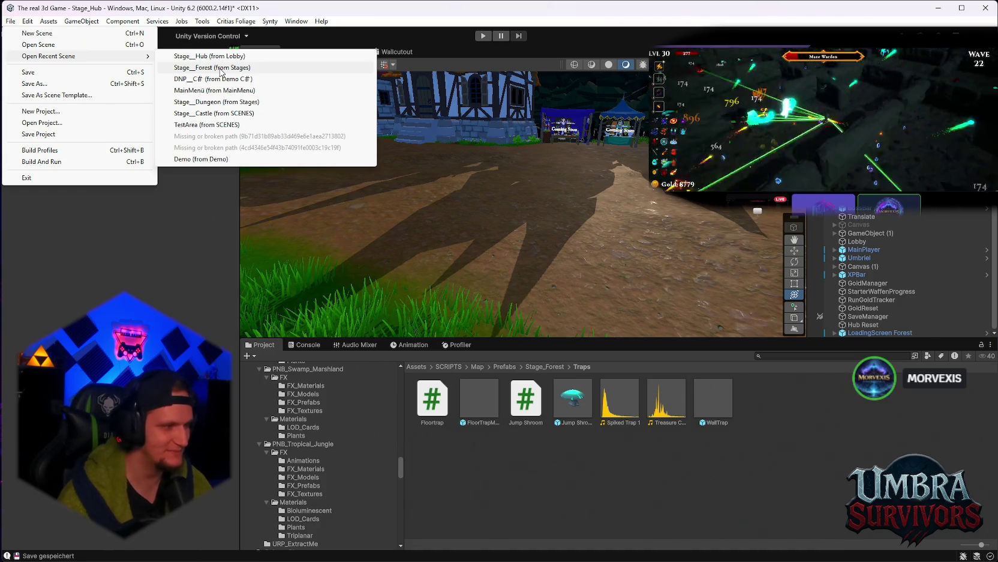
left_click(221, 68)
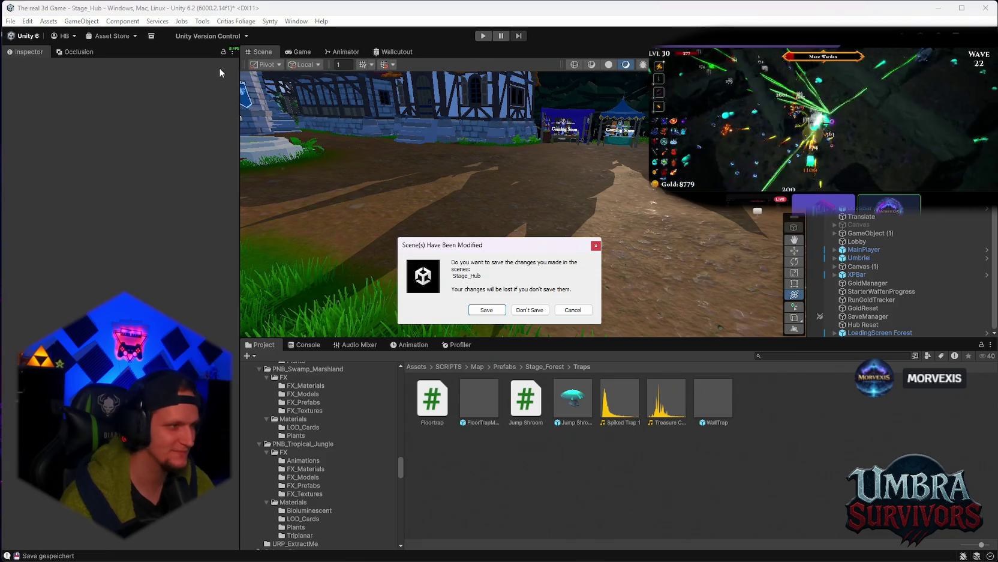
left_click(484, 312)
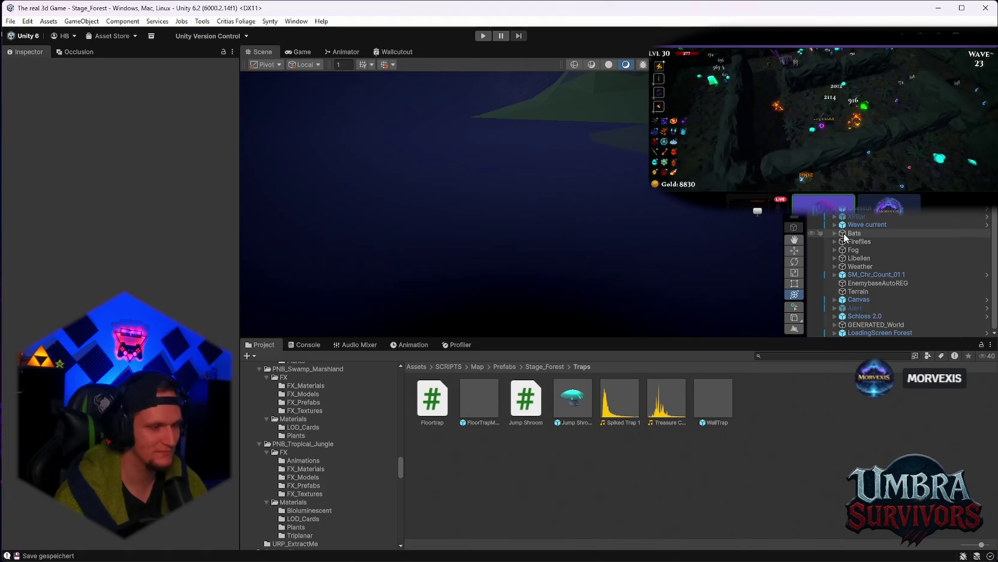
Select the AudioManager object in the loaded Stage_Forest hierarchy.
left_click(864, 199)
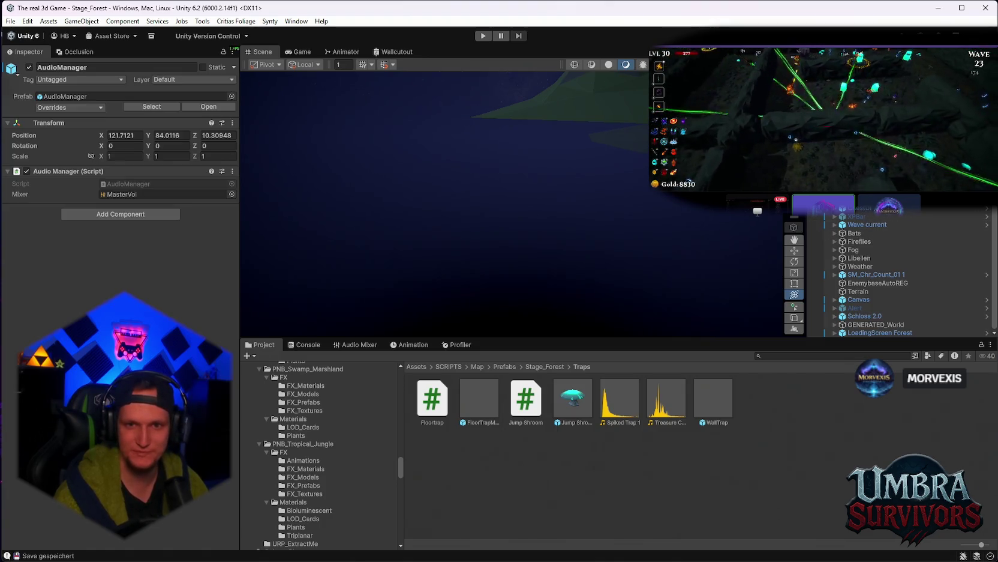
Move the Hierarchy selection from ChestPickupUIManager up to Ingame Hintergrund to see its Birds 01 Audio Source.
left_click(867, 209)
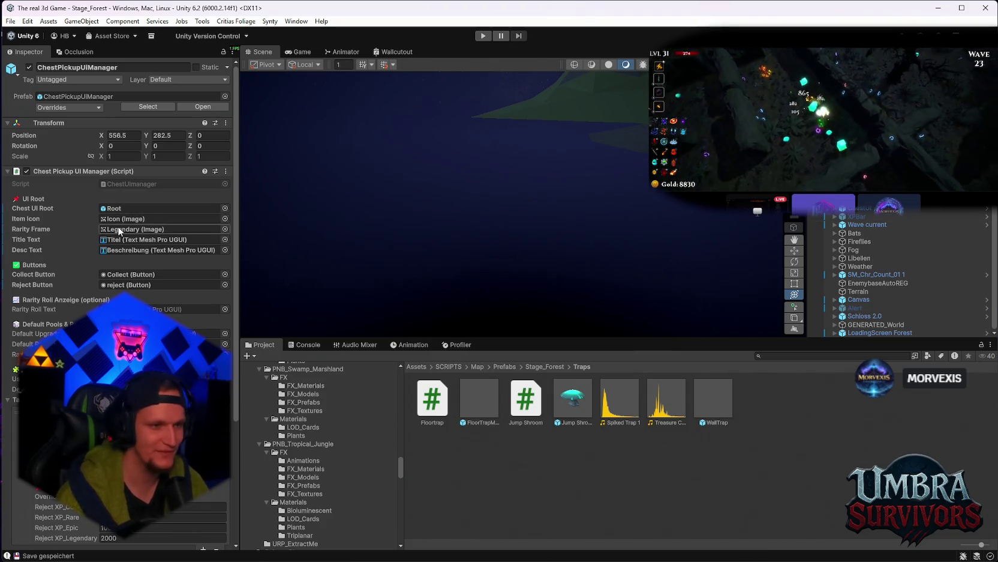
scroll(105, 230, "down", 5)
scroll(105, 230, "up", 5)
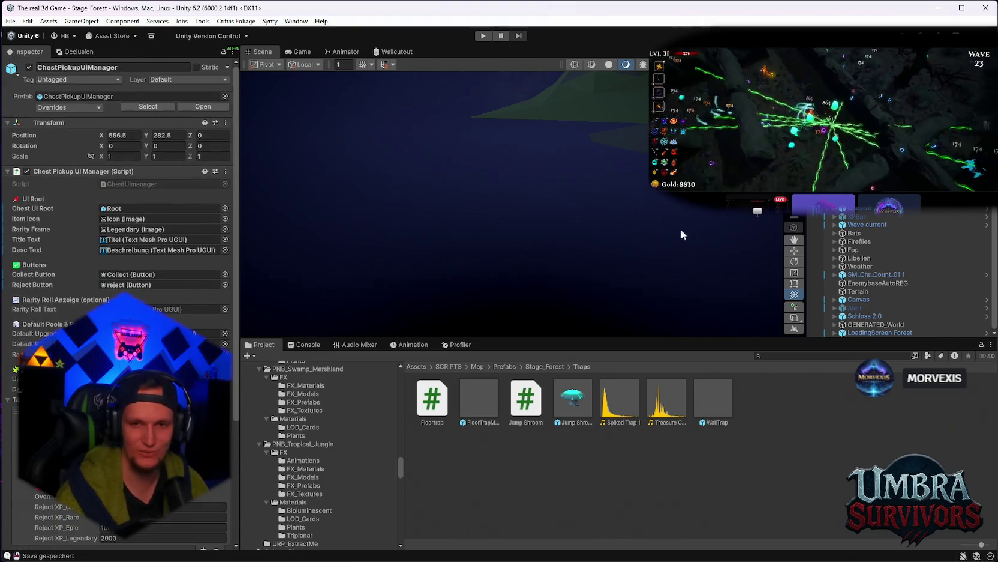
scroll(879, 275, "up", 1)
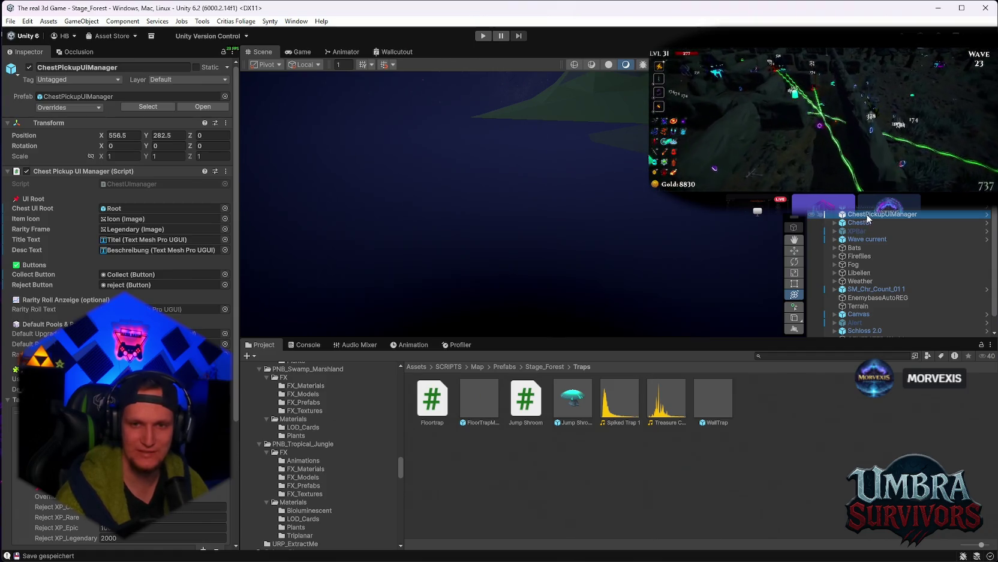
scroll(875, 244, "down", 1)
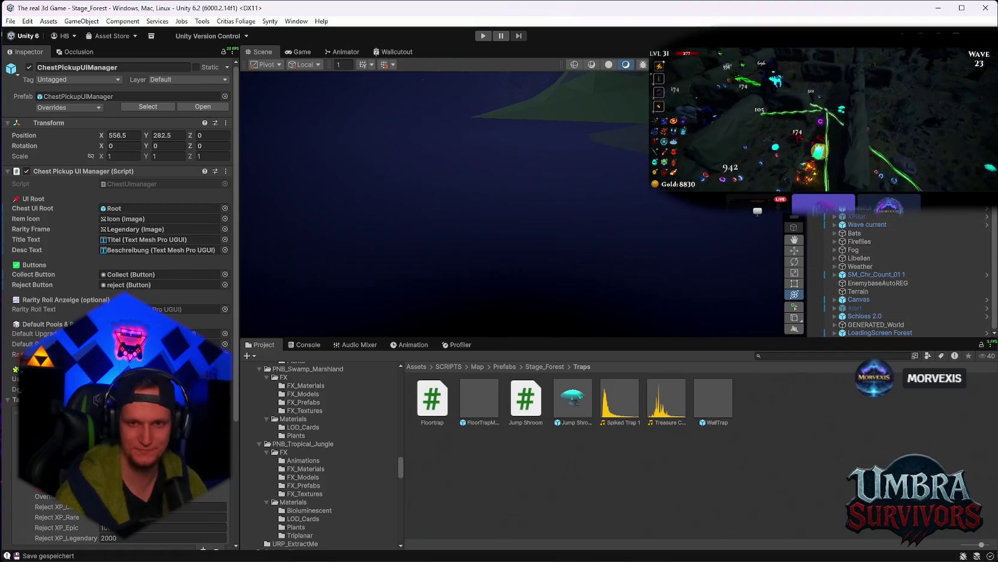
key("Up")
key("Up")
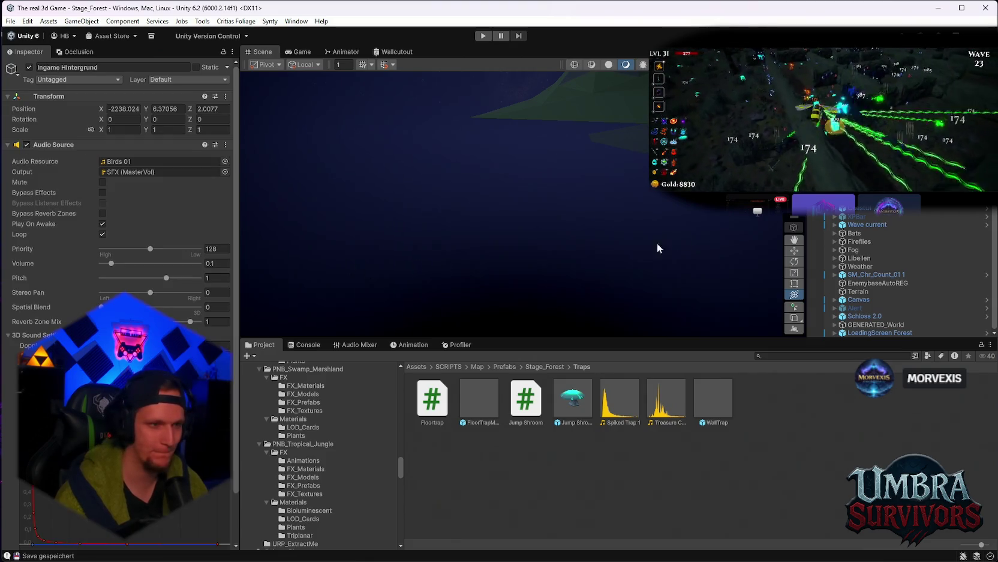
key("Up")
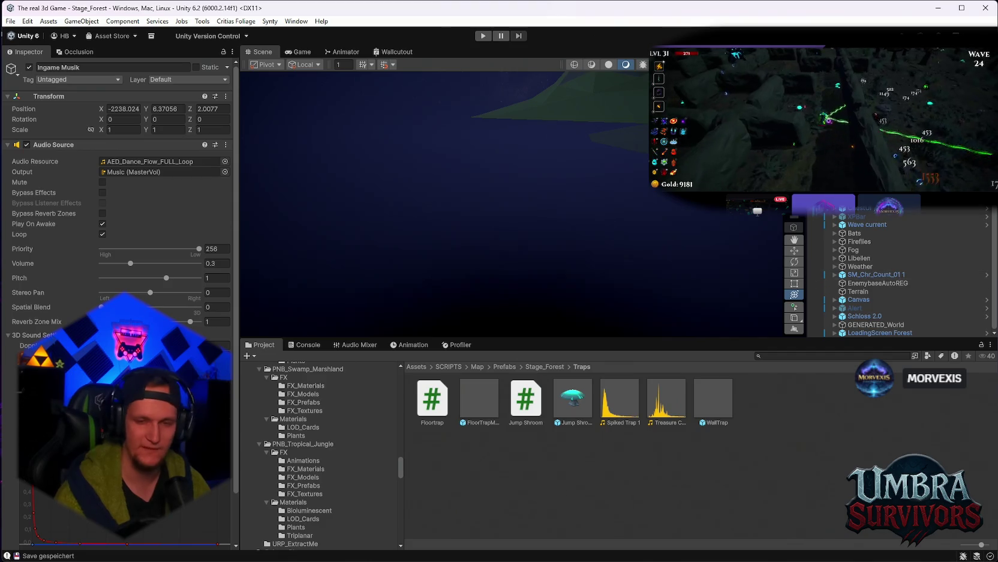
Inspect Schloss 2.0, ChestPickupUIManager and AudioManager, then select WorldGen to show its Map Generator.
scroll(861, 230, "up", 1)
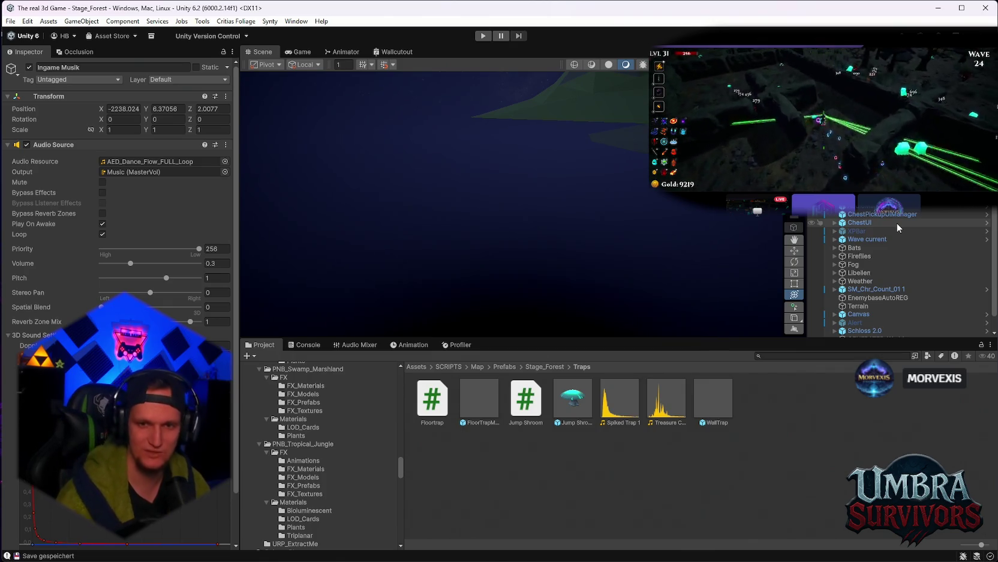
scroll(887, 236, "down", 1)
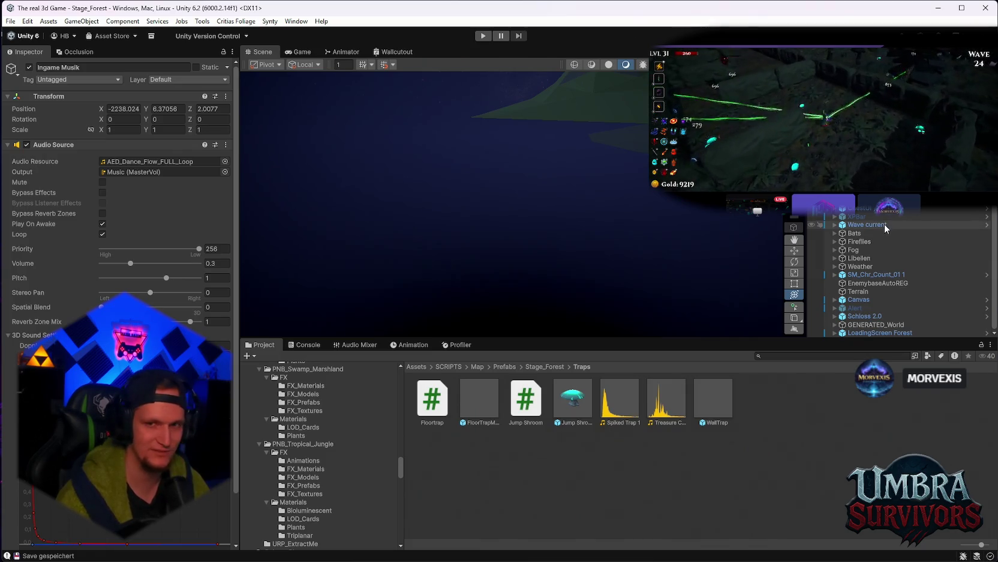
scroll(884, 224, "up", 1)
scroll(867, 234, "down", 1)
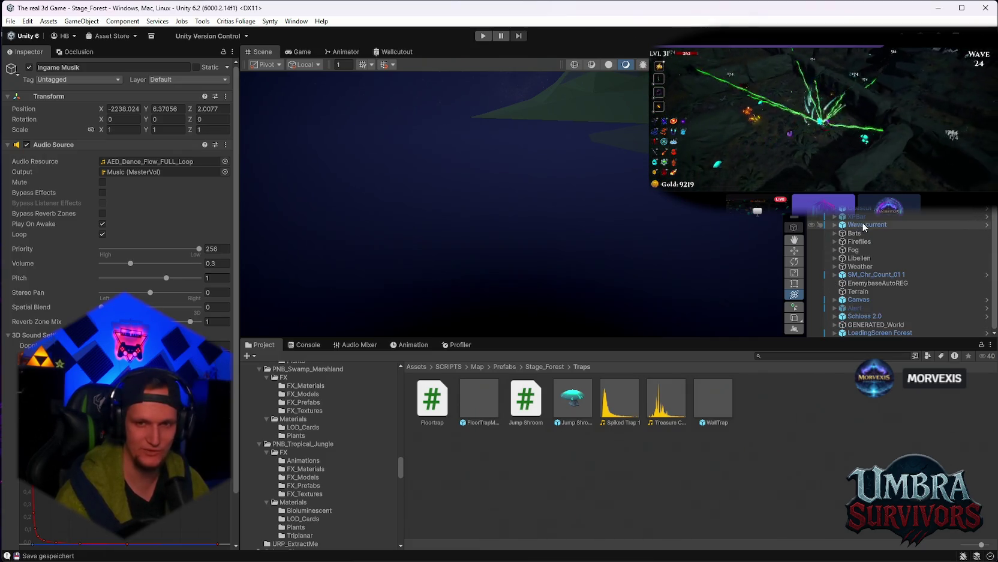
left_click(866, 316)
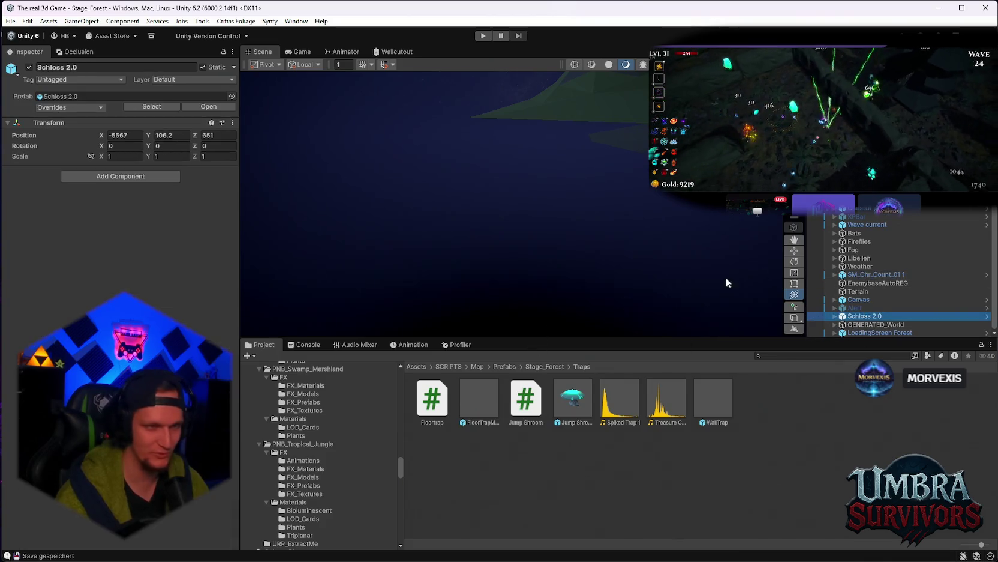
left_click(864, 210)
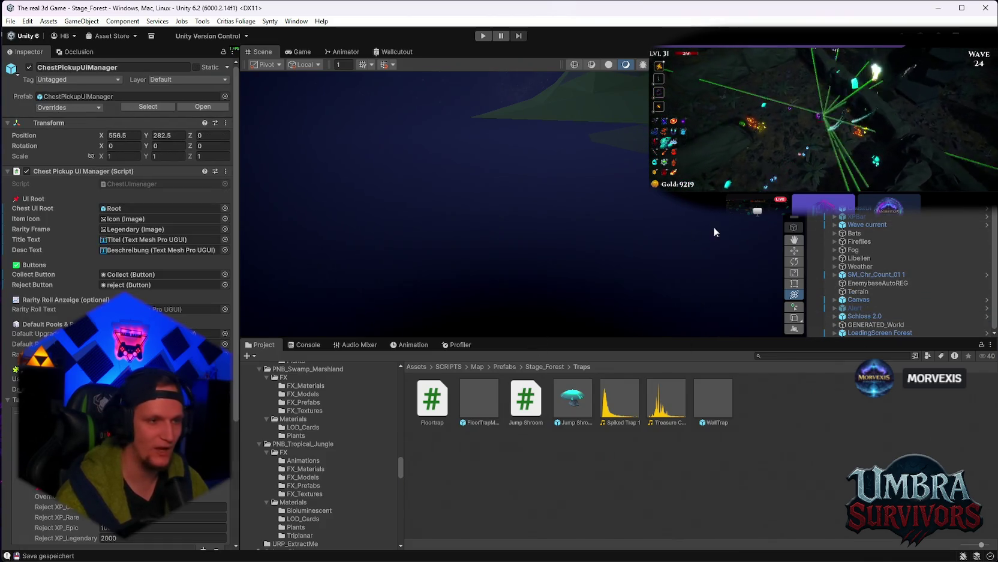
scroll(120, 240, "down", 5)
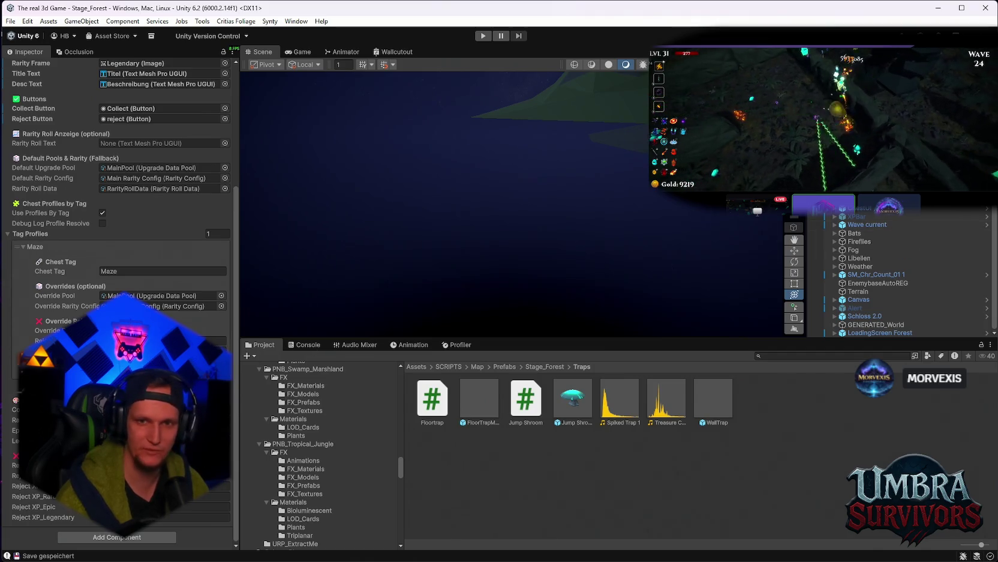
left_click(864, 199)
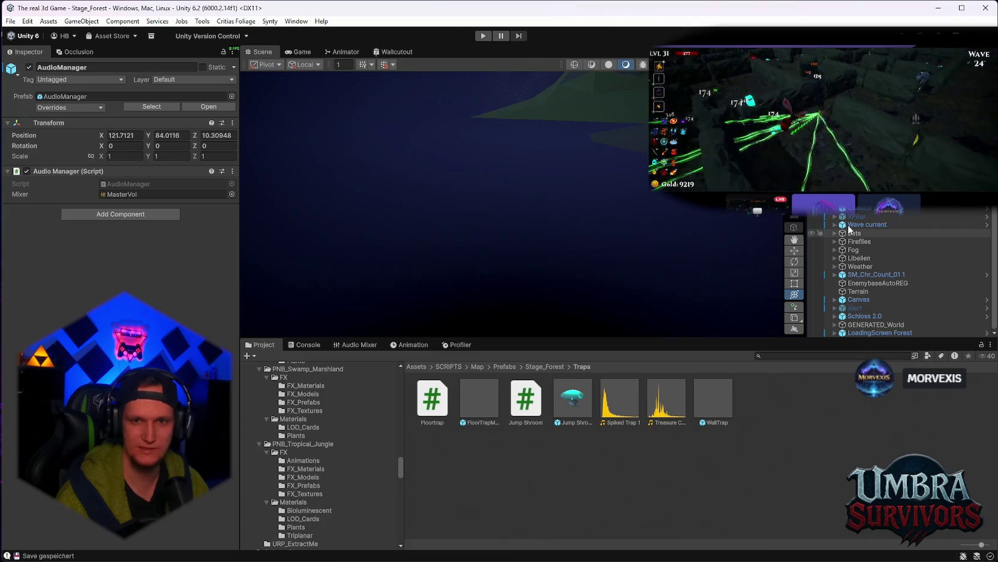
scroll(900, 270, "up", 1)
left_click(870, 150)
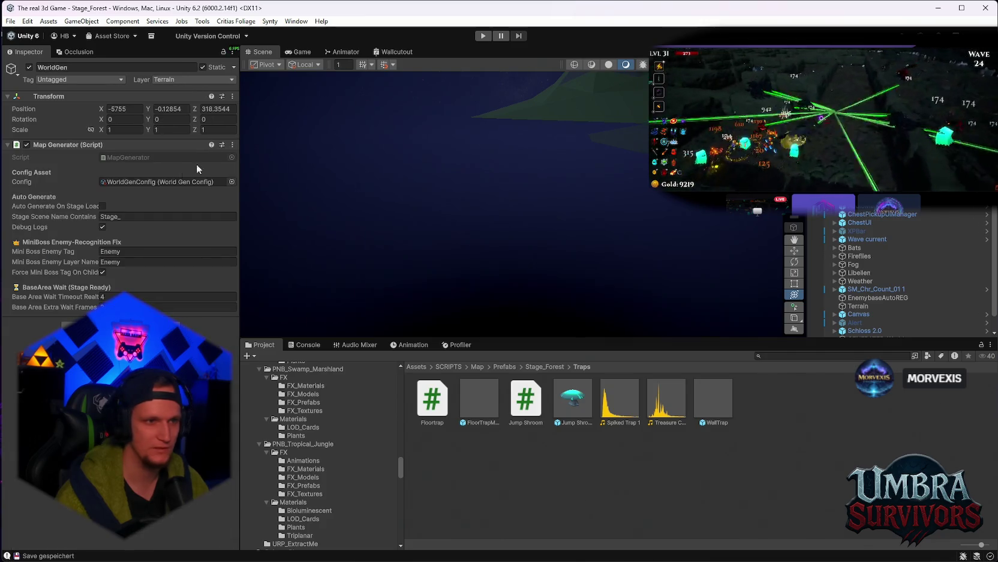
Ping the WorldGenConfig asset from the Config field and scroll to its Maze Prop Prefabs.
left_click(198, 181)
left_click(531, 509)
scroll(120, 180, "down", 15)
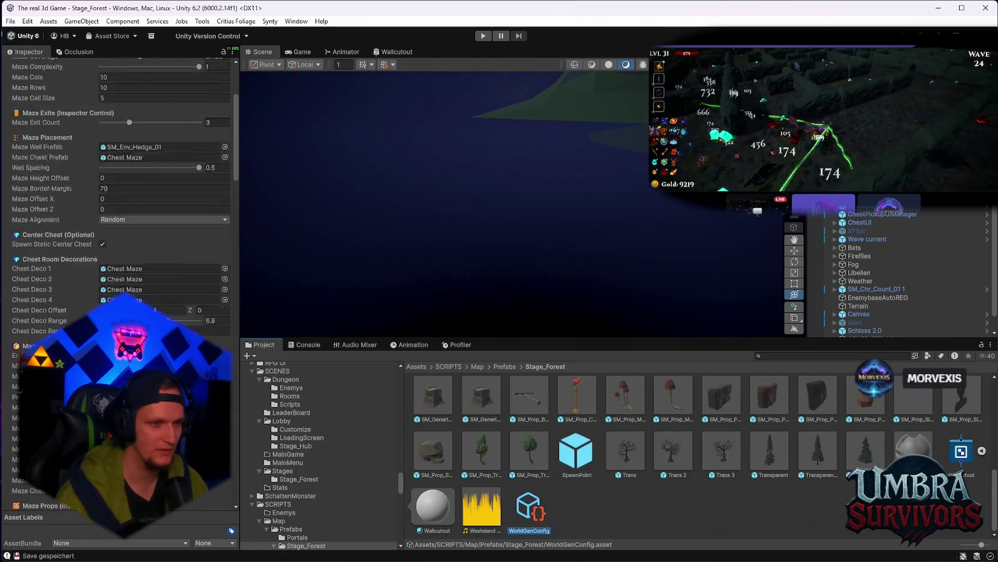
scroll(120, 180, "down", 8)
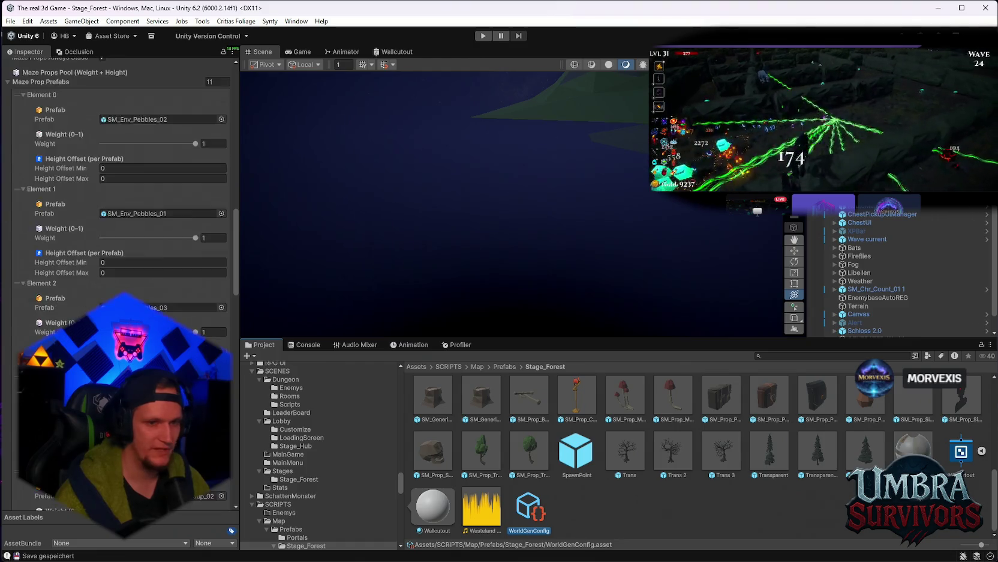
scroll(312, 471, "down", 3)
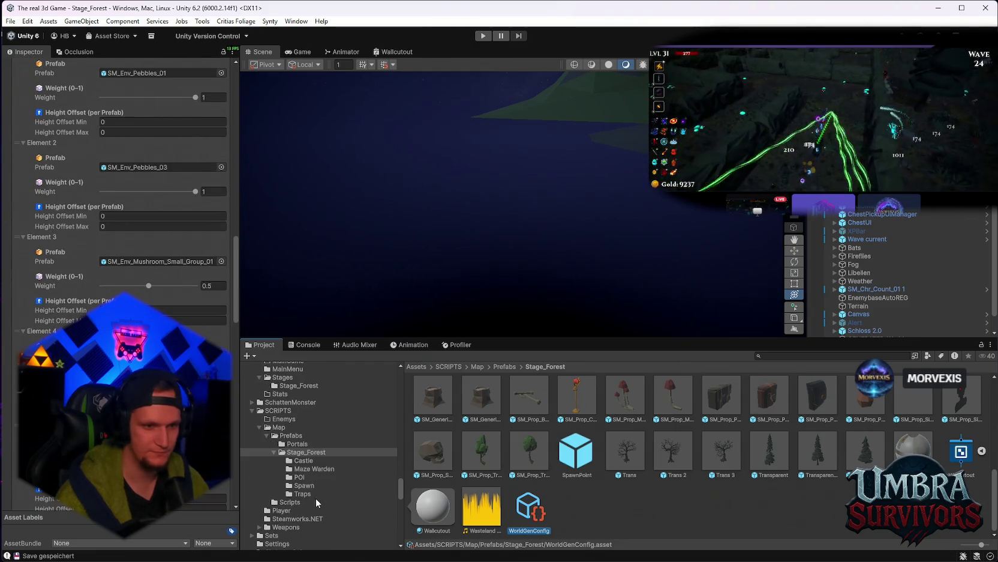
Browse to the Stage_Forest/Traps folder and open the FloorTrapMaze prefab for editing.
left_click(304, 486)
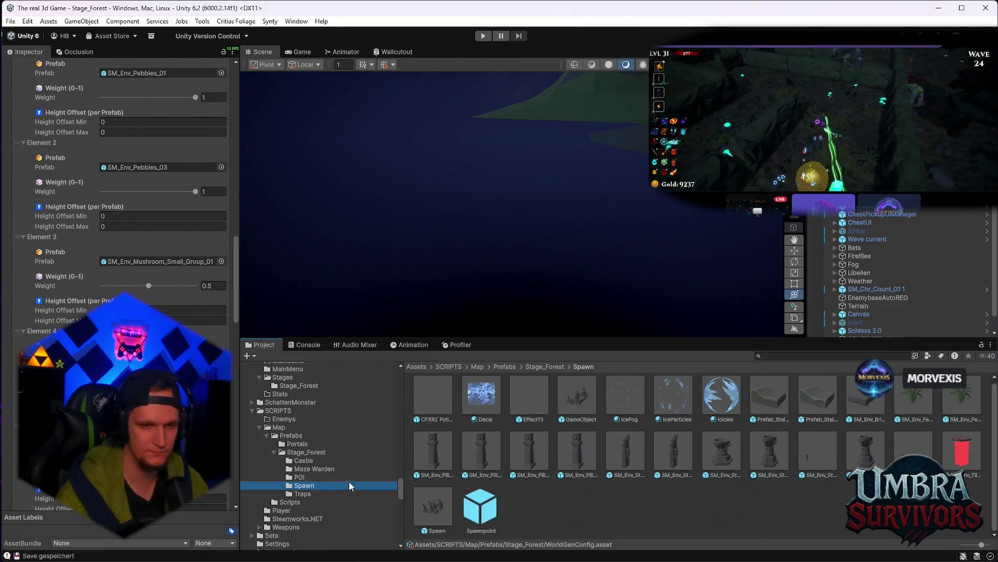
left_click(303, 494)
scroll(120, 180, "down", 8)
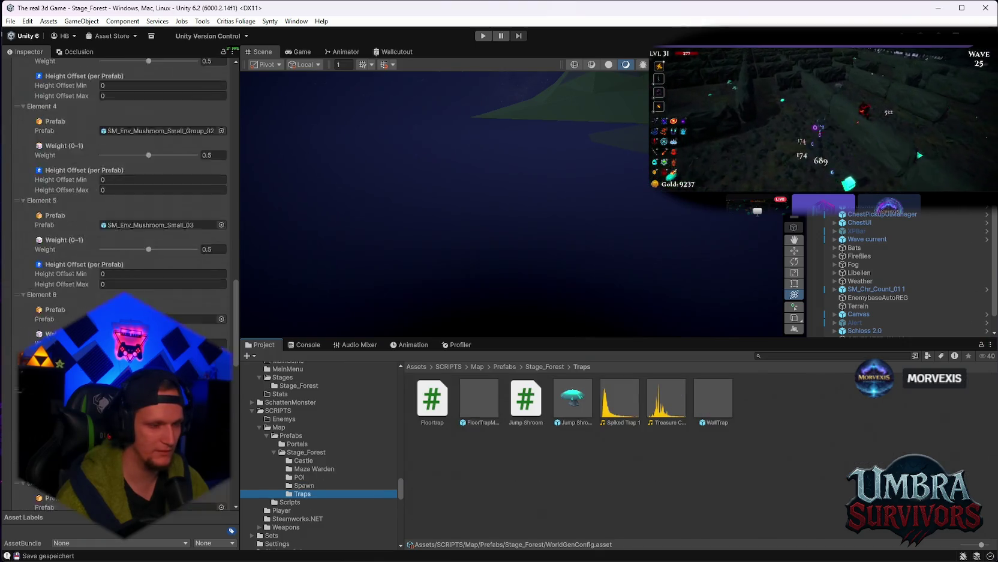
scroll(120, 180, "down", 3)
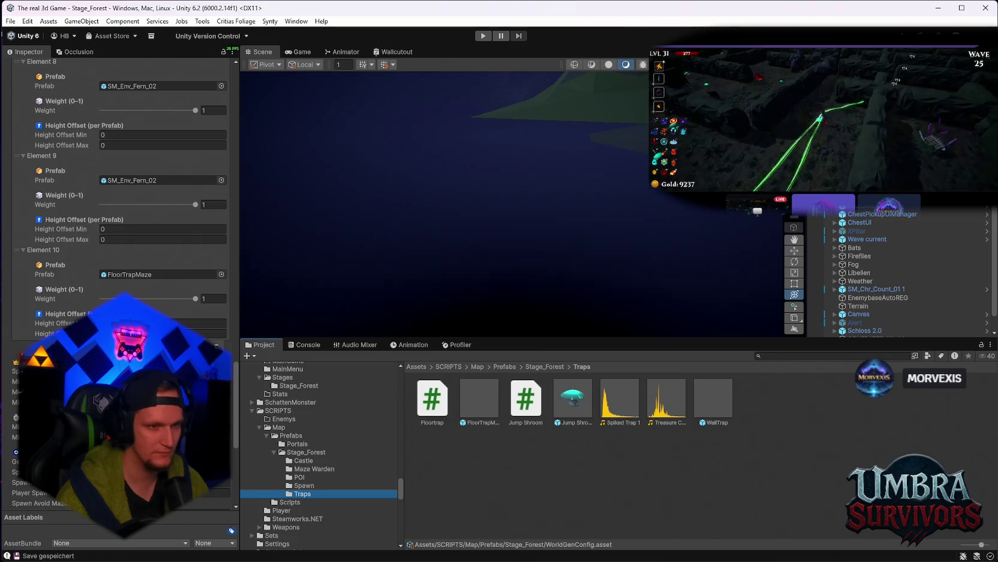
left_click(216, 345)
scroll(138, 252, "up", 4)
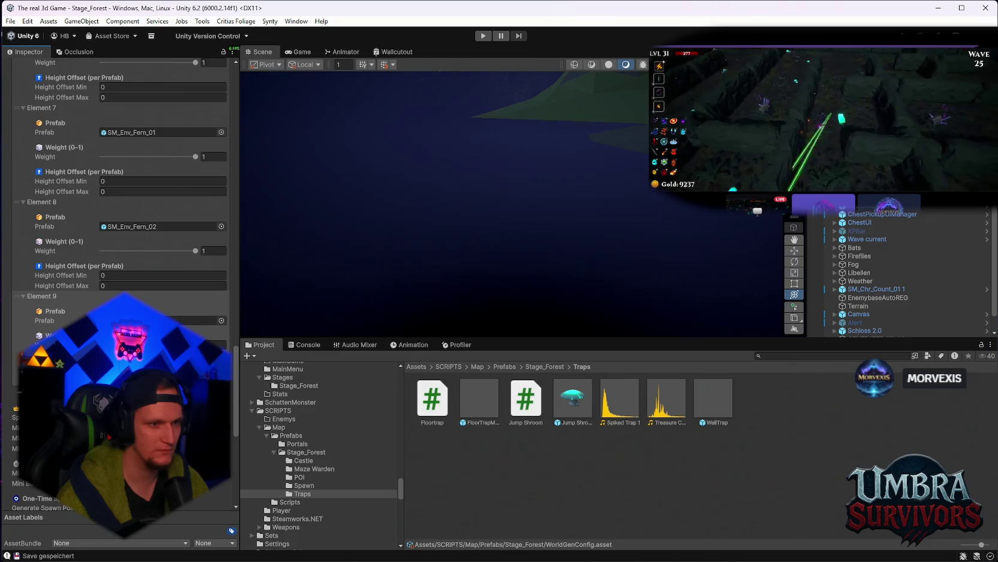
scroll(120, 180, "down", 2)
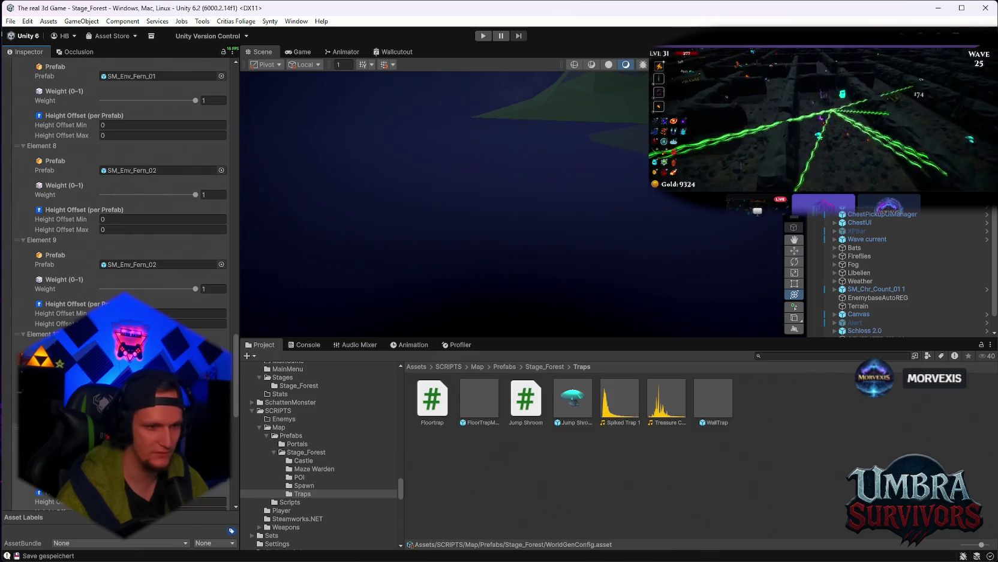
scroll(180, 240, "down", 1)
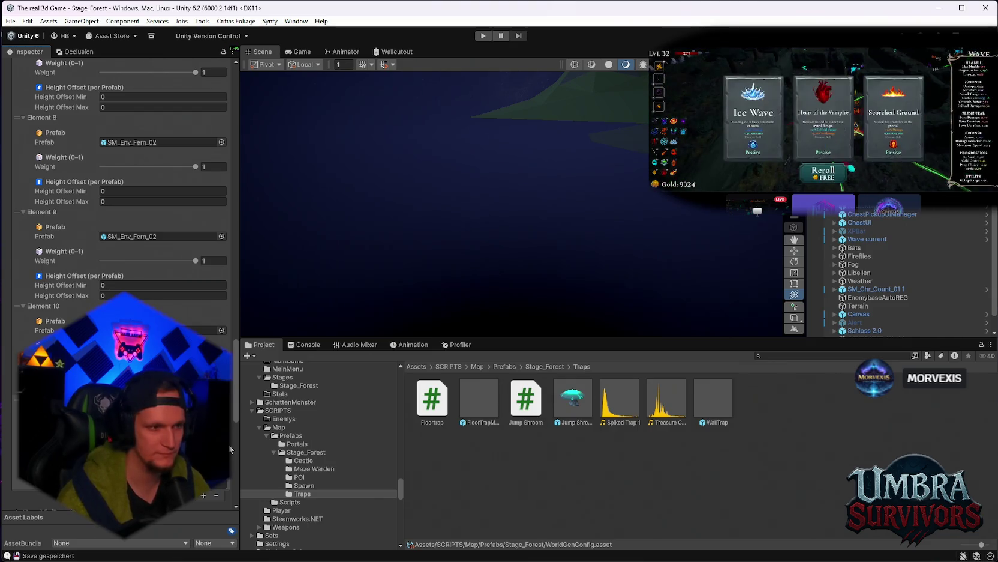
double_click(477, 402)
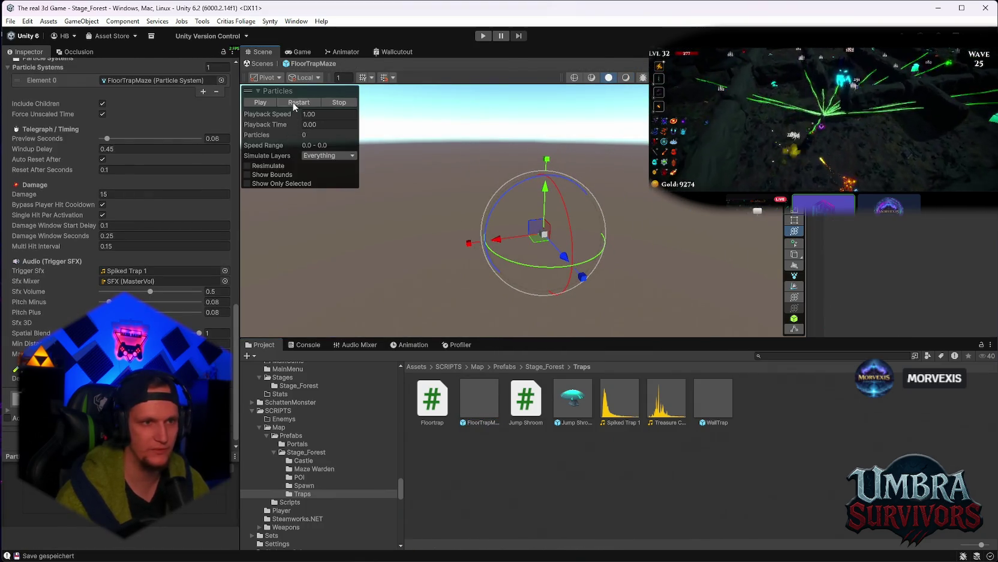
Preview the FloorTrapMaze spike particle burst and center the spikes in the view.
left_click(269, 101)
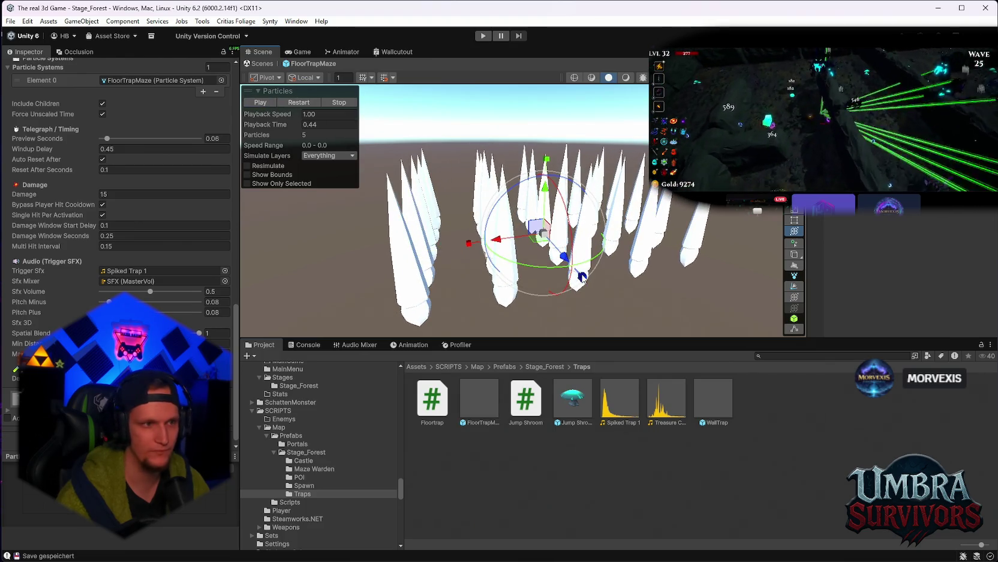
scroll(583, 277, "down", 5)
mouse_move(650, 245)
left_mouse_down()
mouse_move(544, 169)
mouse_move(523, 202)
left_mouse_up()
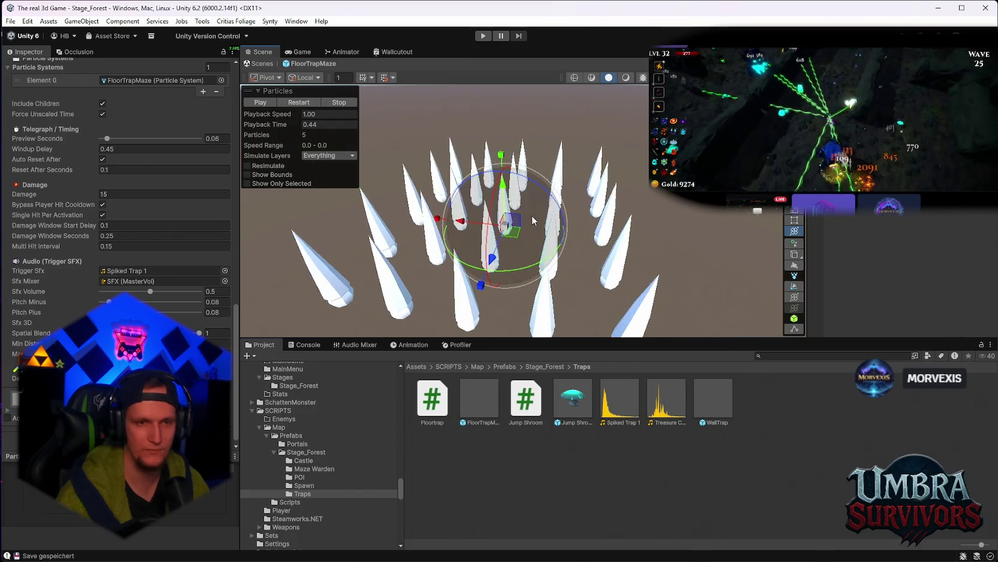
scroll(120, 180, "up", 10)
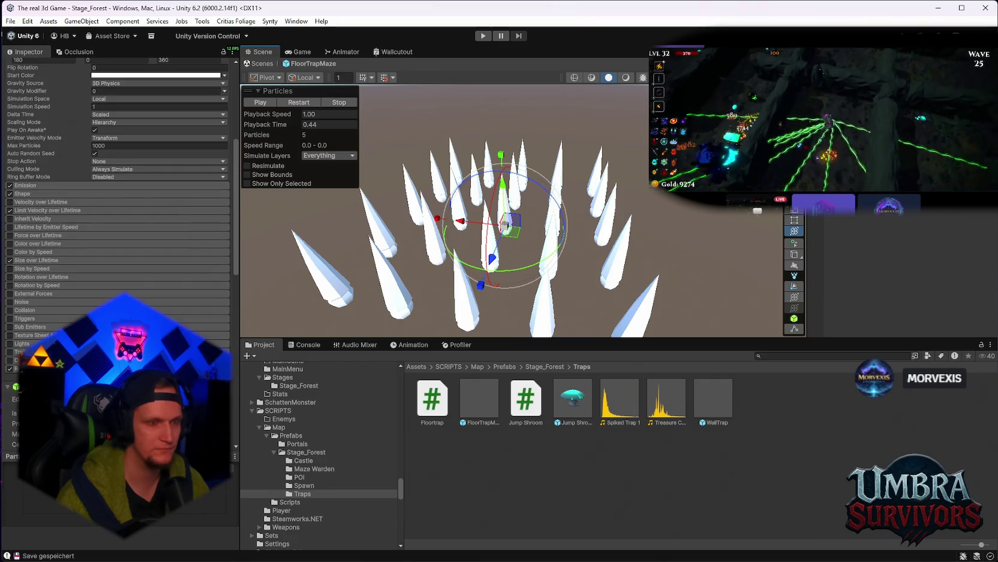
scroll(120, 240, "down", 10)
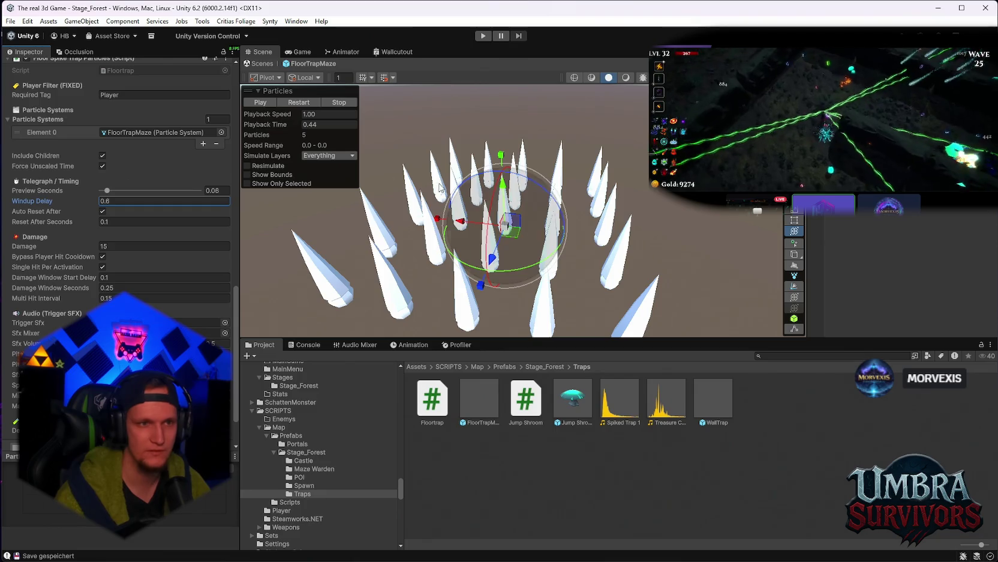
Replay the spikes with the 0.6 windup delay, scrubbing the effect to 0.17 seconds.
left_click(286, 100)
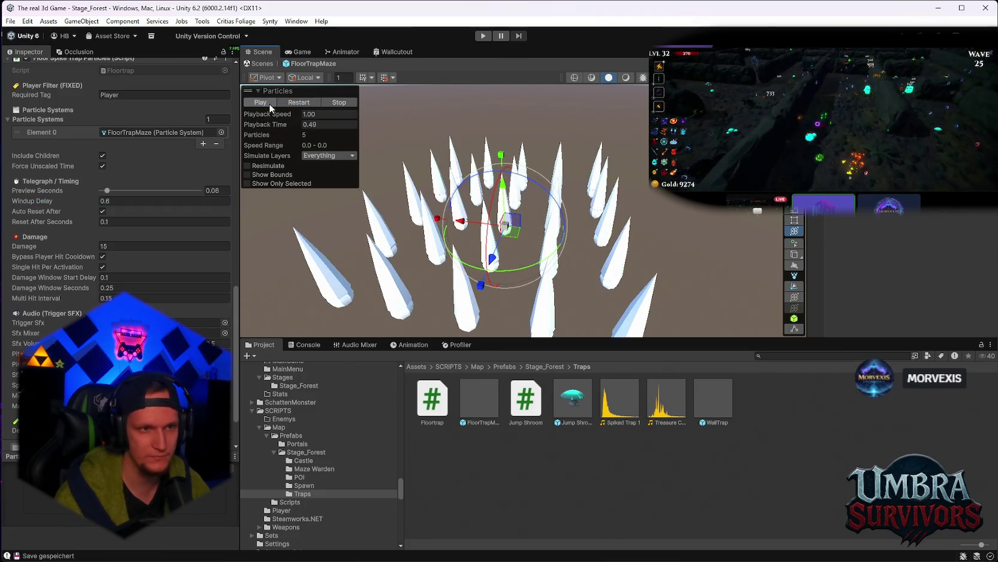
left_click(264, 104)
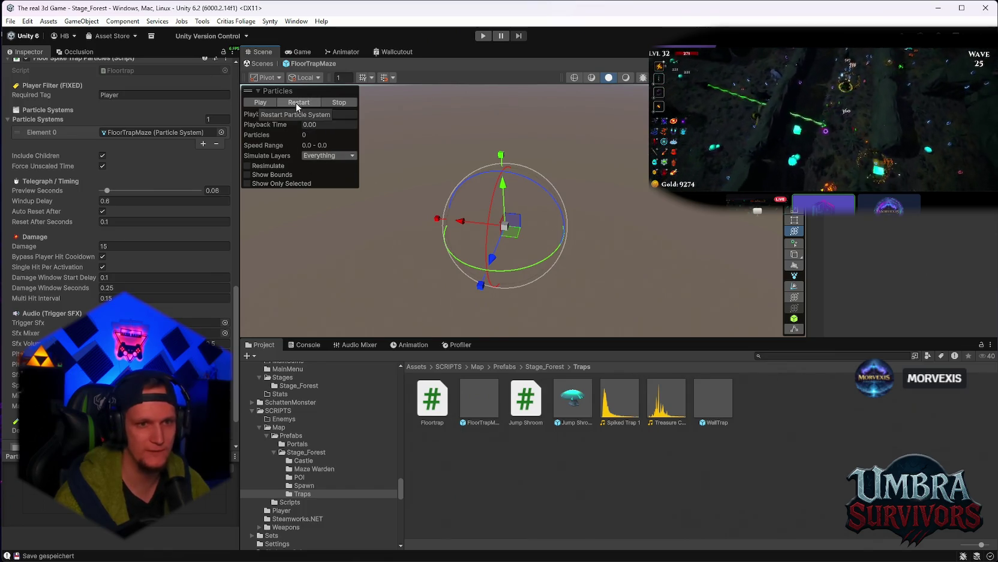
left_click_drag(296, 121, 359, 121)
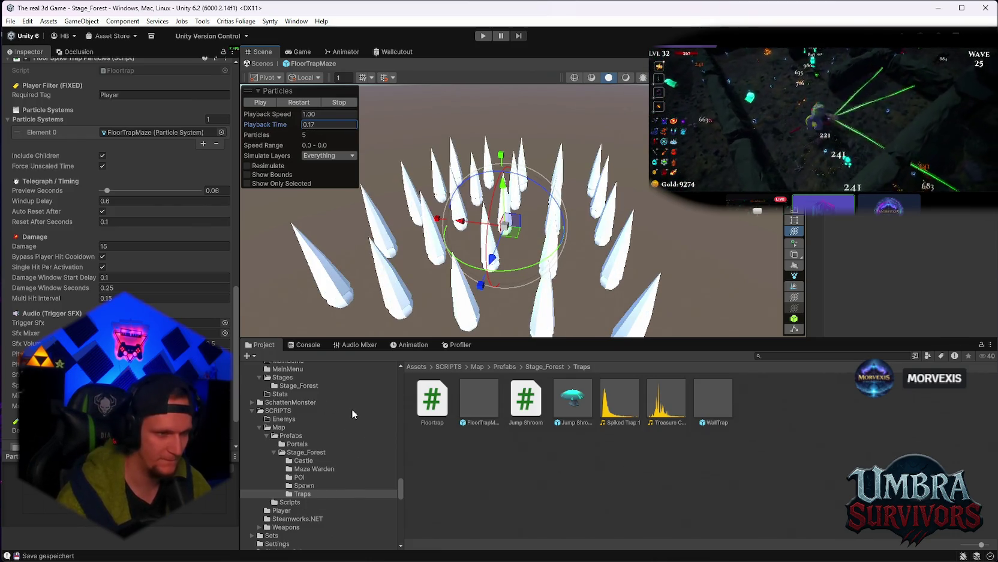
left_click(293, 102)
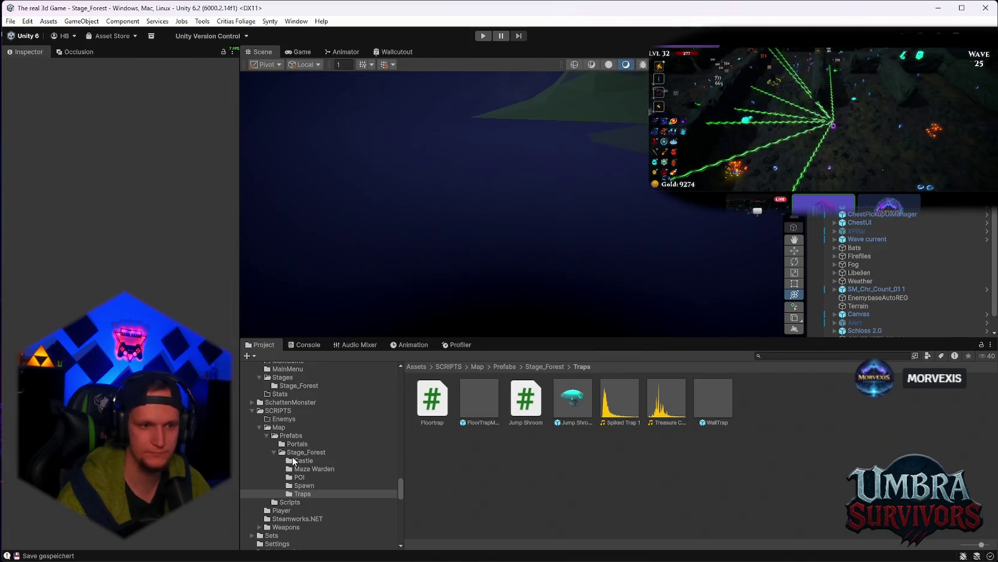
Select the Stage_Forest WorldGenConfig and scroll its Inspector to Elements 10–11.
left_click(313, 454)
scroll(660, 480, "down", 5)
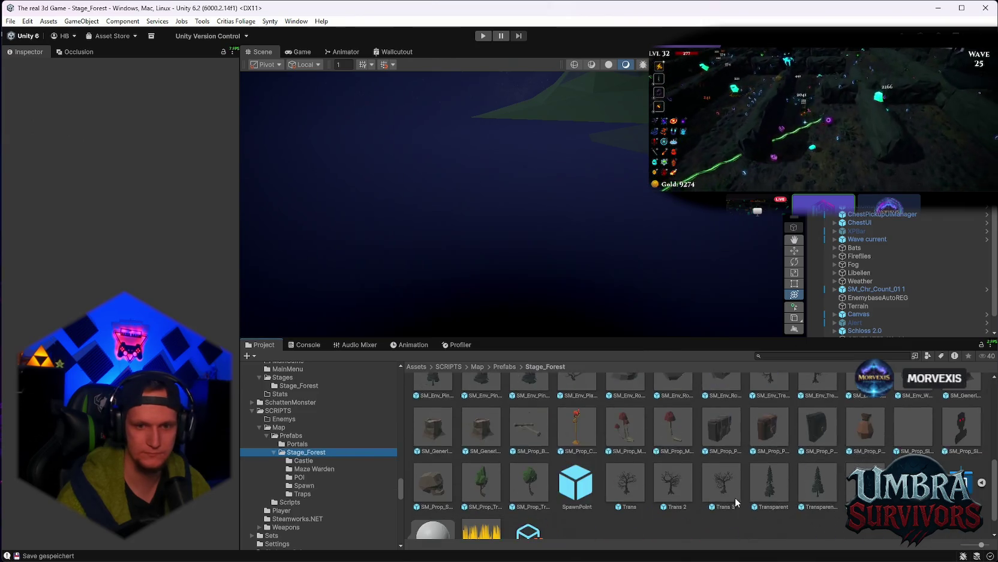
left_click(529, 508)
scroll(120, 180, "down", 20)
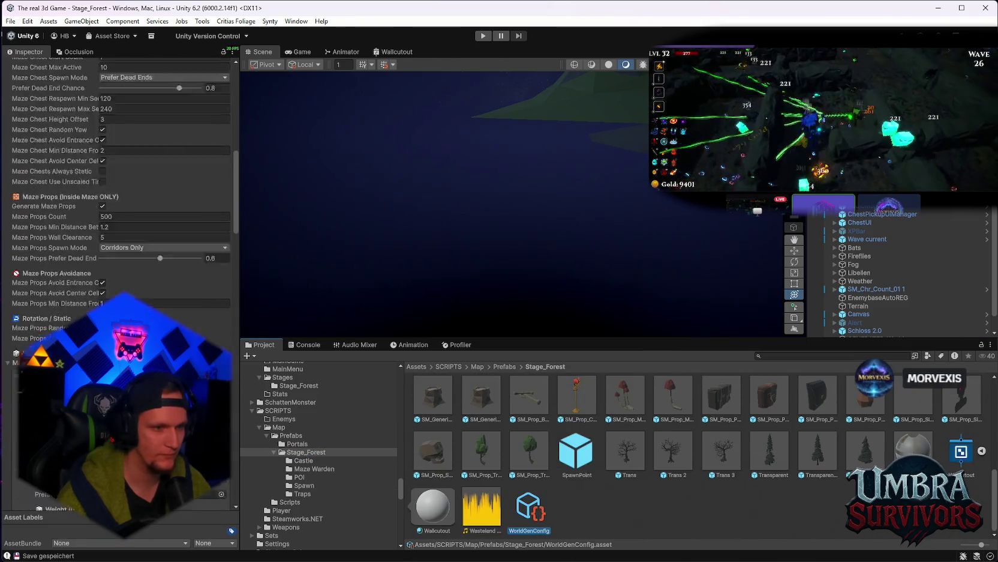
scroll(120, 180, "down", 12)
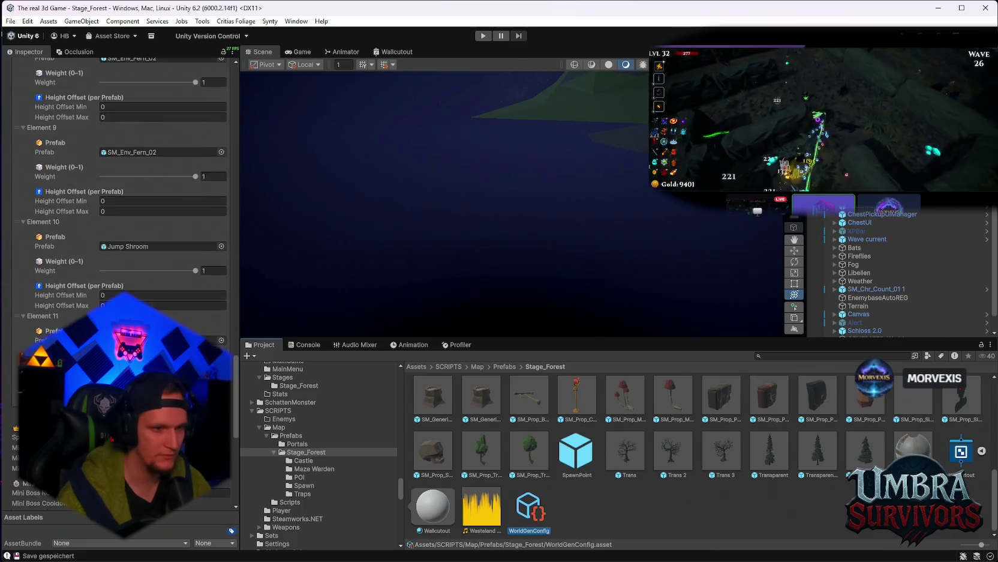
Set element 11's weight to 0.2 and the Jump Shroom weight to 0.1.
left_click(215, 337)
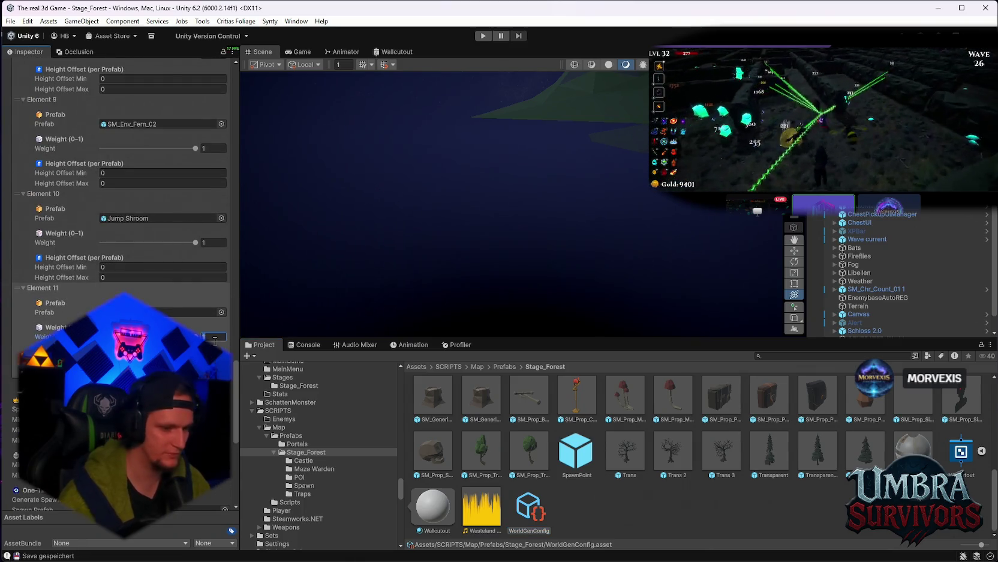
type("0.1")
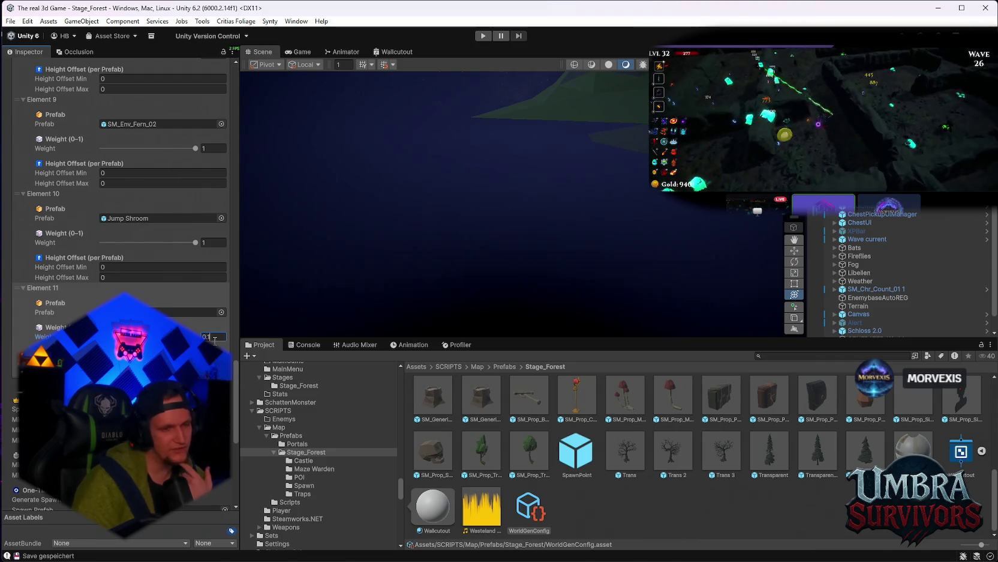
key("BackSpace")
key("BackSpace")
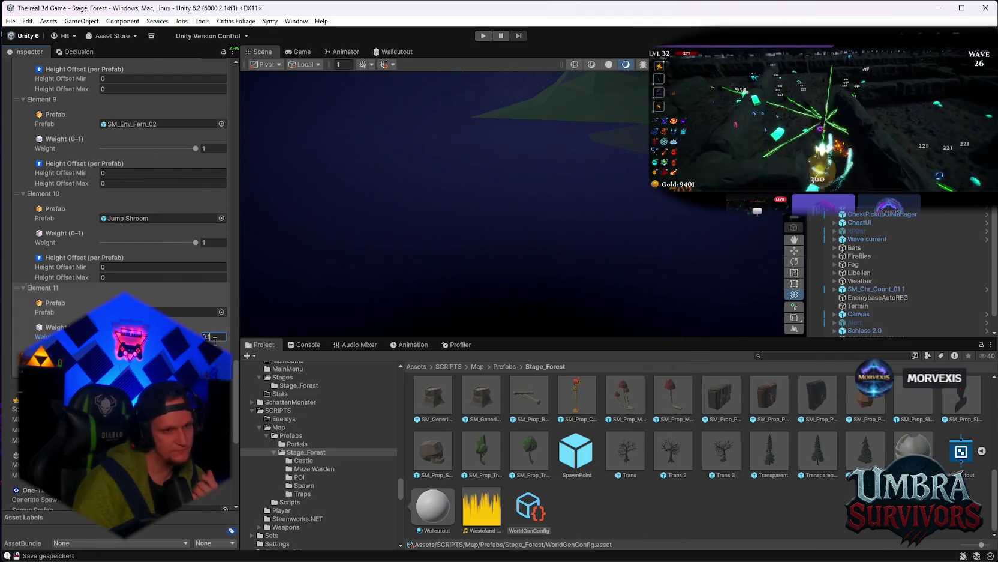
type(".2")
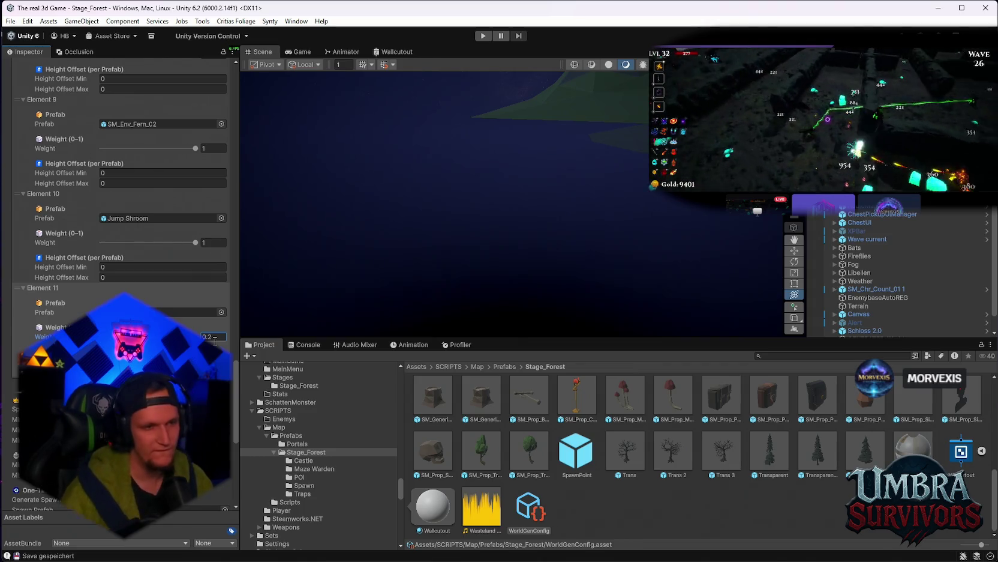
left_click(207, 242)
type("0")
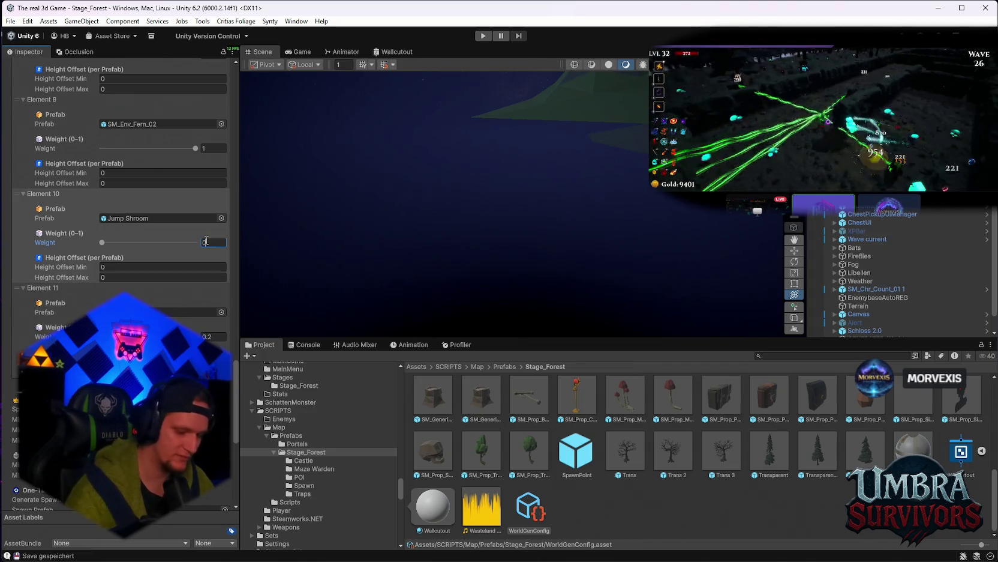
type(".1")
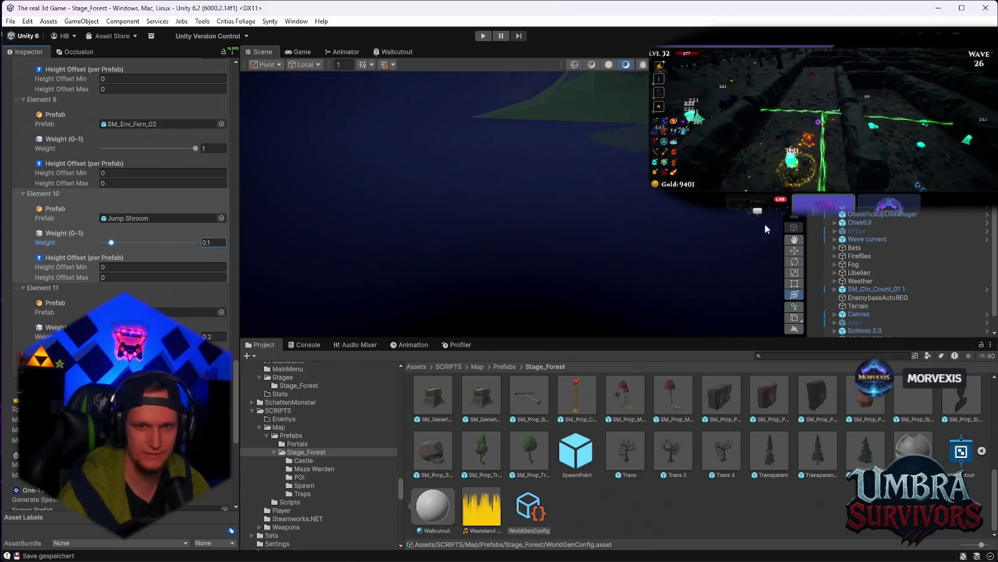
key("Return")
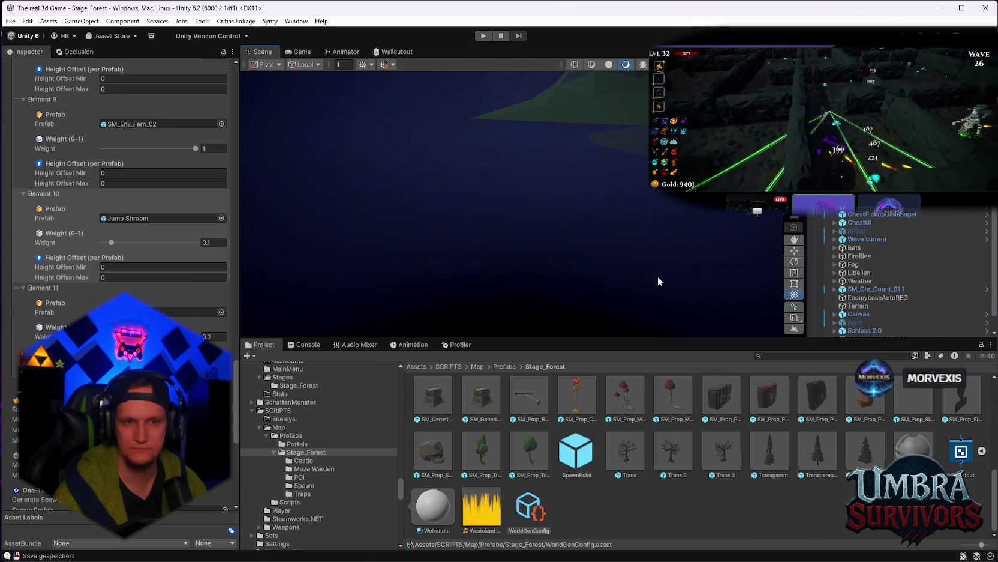
left_click_drag(567, 337, 567, 394)
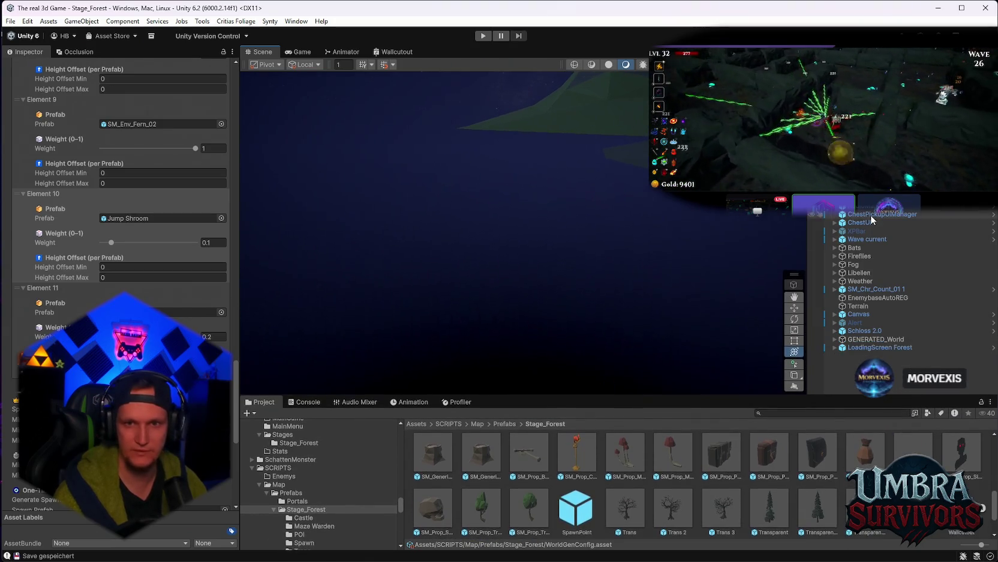
left_click(617, 164)
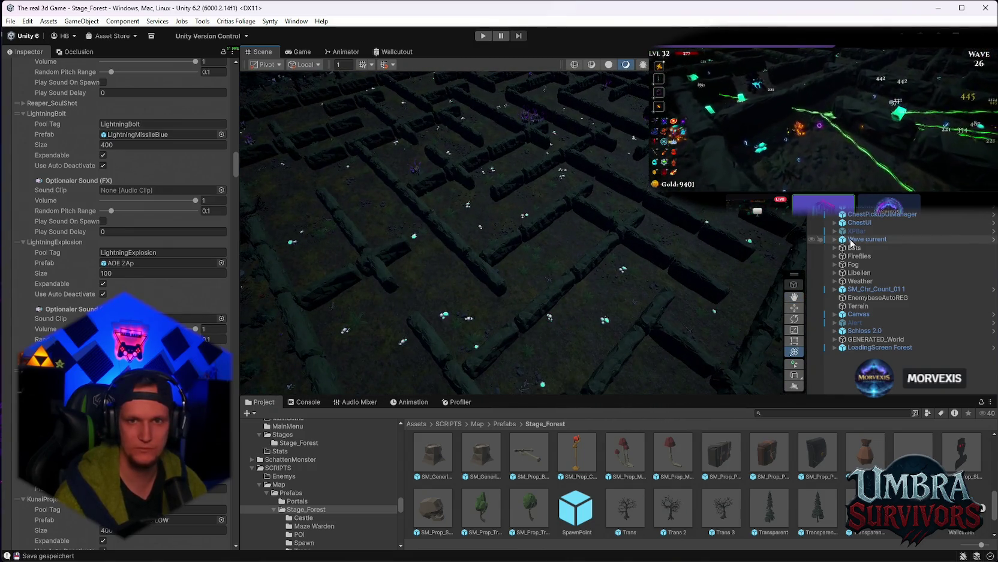
Run Generate World from the WorldGen Map Generator's menu and tilt the view across the new maze.
left_click(301, 139)
left_click(232, 145)
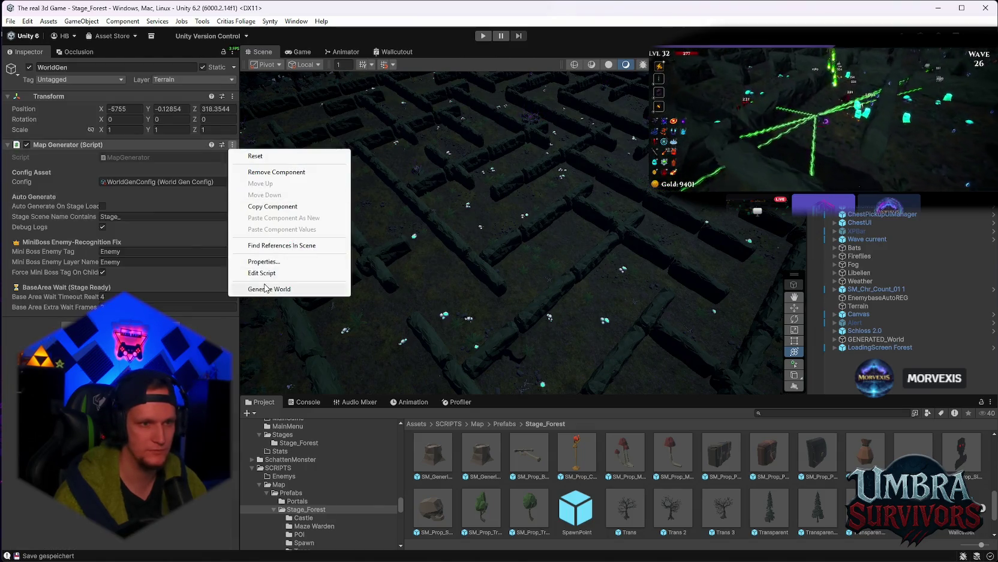
left_click(327, 290)
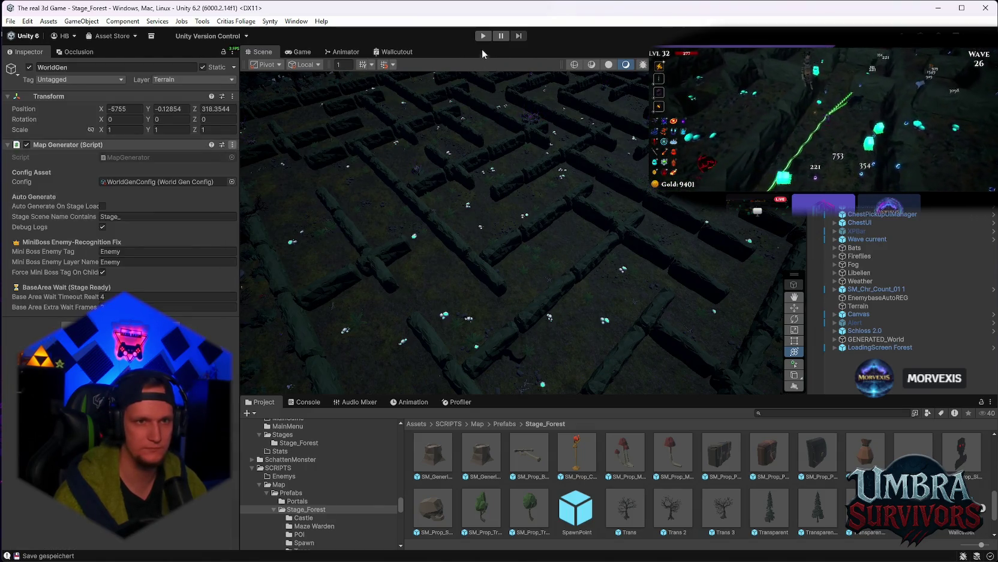
scroll(478, 211, "down", 5)
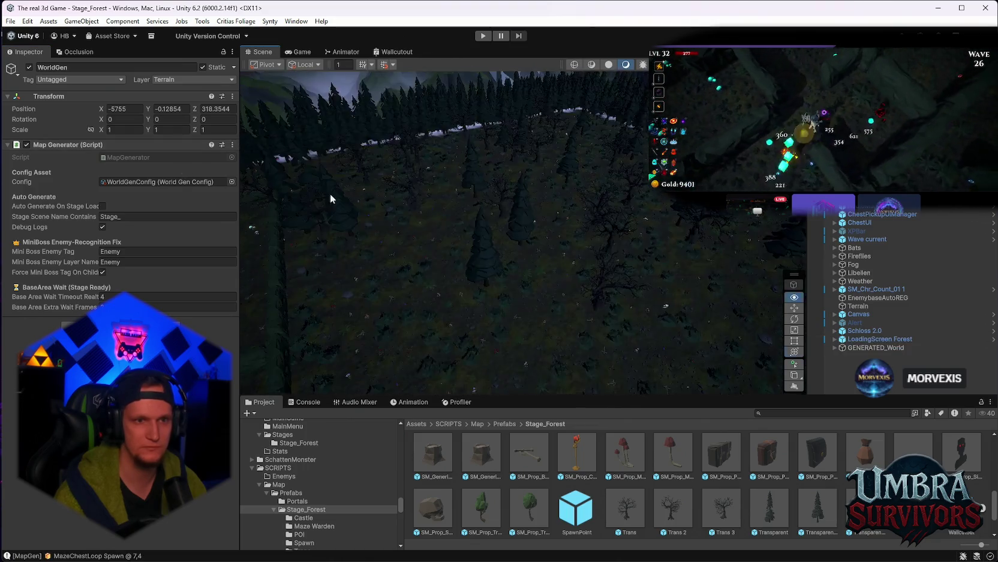
scroll(541, 287, "up", 5)
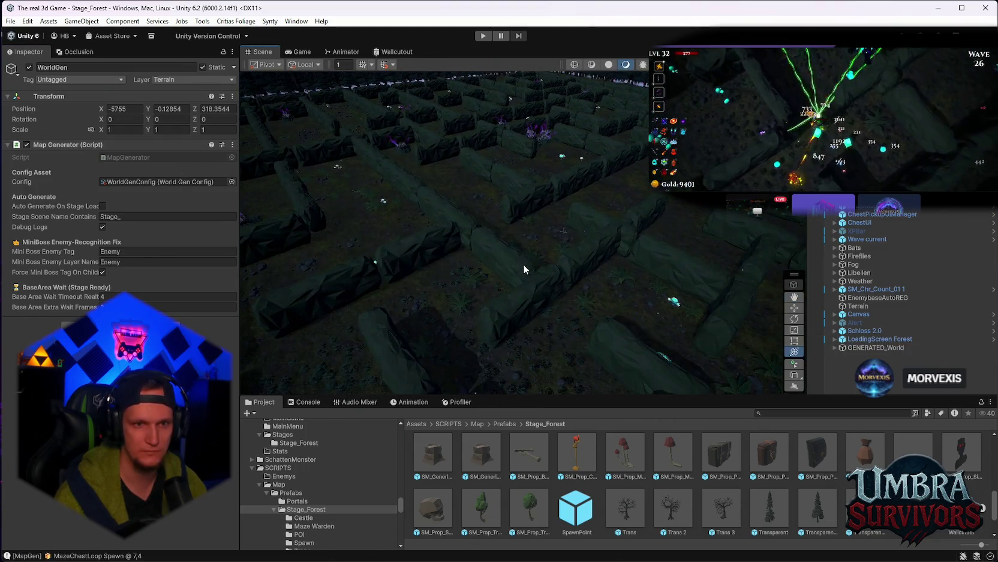
scroll(503, 248, "up", 5)
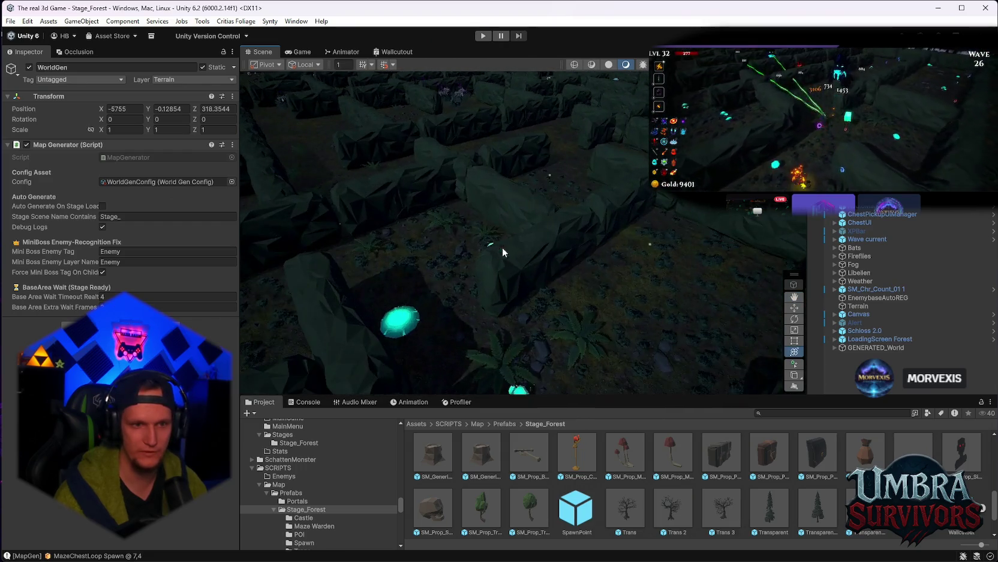
mouse_move(549, 269)
left_mouse_down()
mouse_move(483, 103)
mouse_move(504, 262)
mouse_move(488, 327)
mouse_move(499, 312)
mouse_move(486, 242)
mouse_move(556, 252)
mouse_move(478, 243)
mouse_move(588, 279)
mouse_move(576, 288)
mouse_move(581, 269)
mouse_move(473, 293)
mouse_move(465, 189)
mouse_move(505, 158)
mouse_move(597, 196)
mouse_move(506, 103)
mouse_move(582, 136)
mouse_move(593, 111)
mouse_move(605, 200)
mouse_move(512, 229)
mouse_move(502, 244)
mouse_move(523, 263)
mouse_move(504, 230)
mouse_move(597, 243)
mouse_move(534, 196)
mouse_move(564, 228)
mouse_move(649, 246)
left_mouse_up()
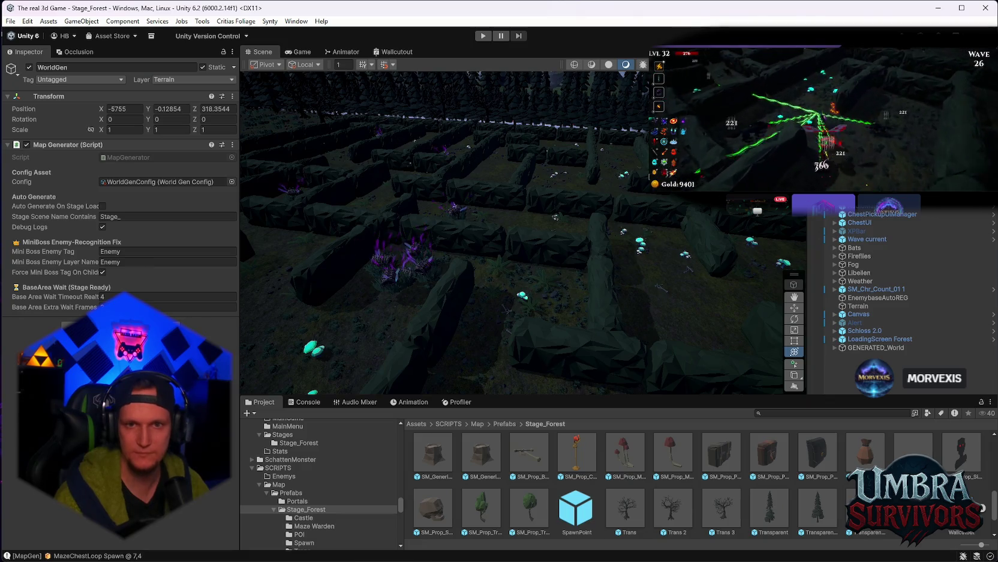
Frame the spawned FloorTrapMaze(Clone) in the maze and restart its spike particle effect.
scroll(900, 300, "up", 2)
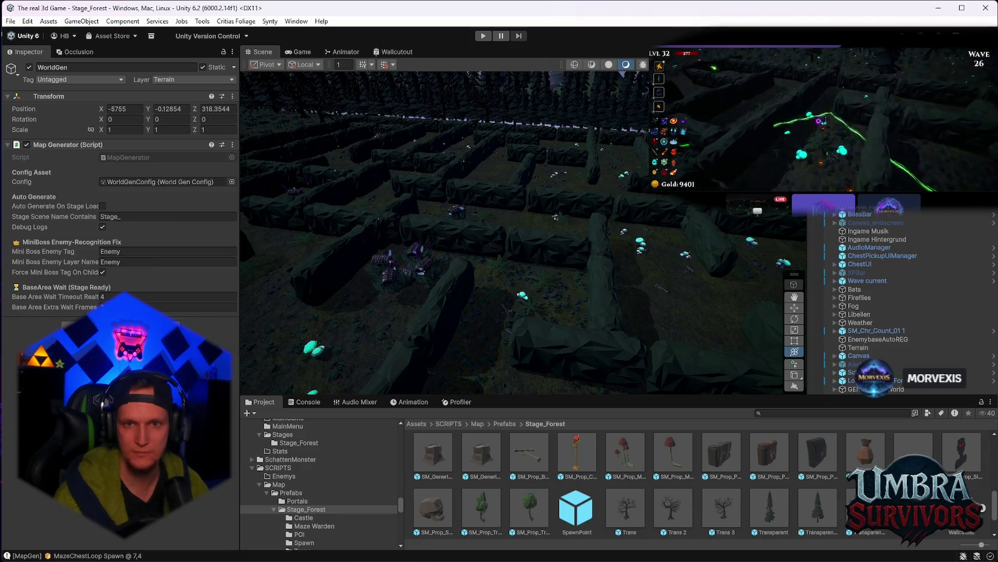
scroll(900, 300, "up", 2)
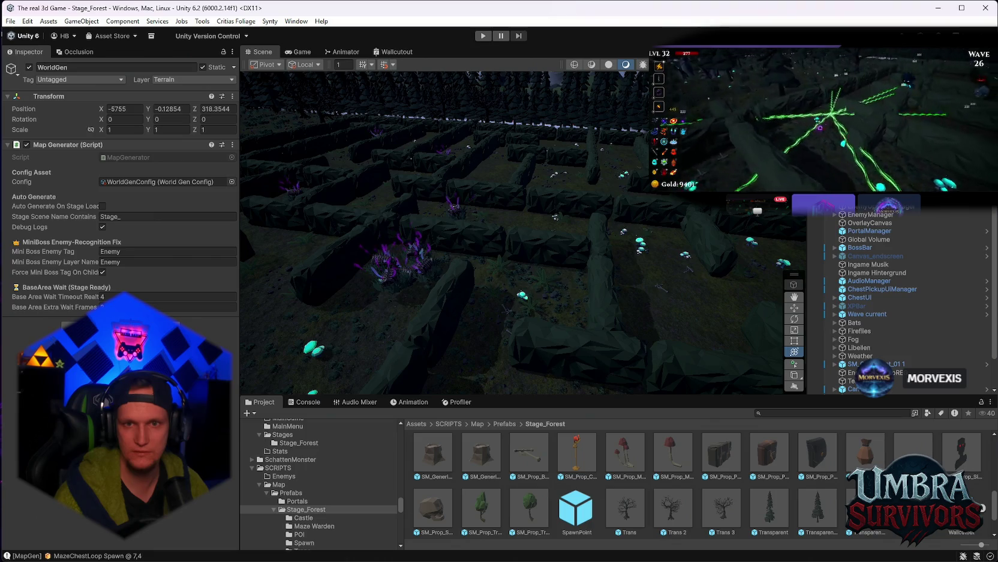
scroll(900, 300, "up", 1)
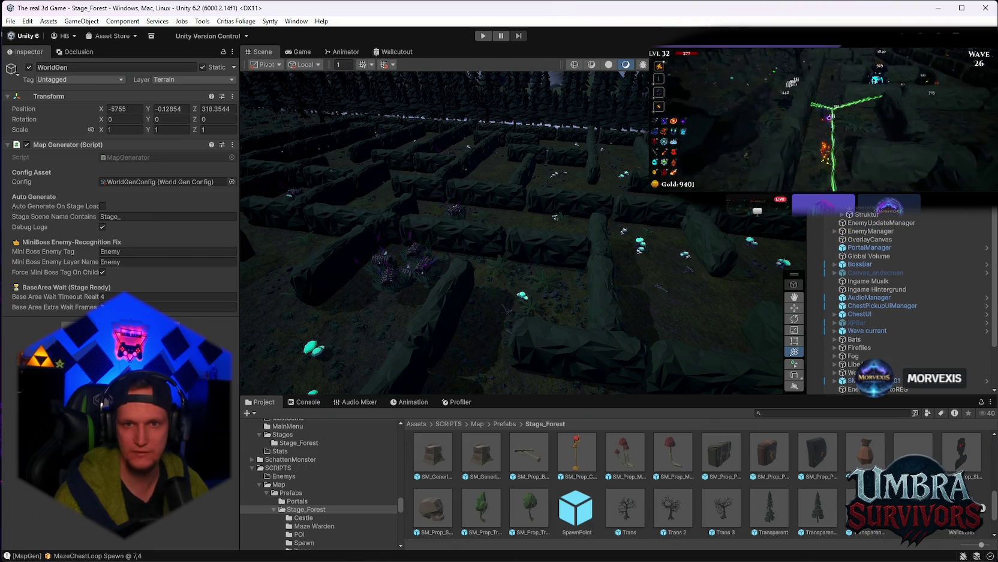
scroll(900, 300, "down", 2)
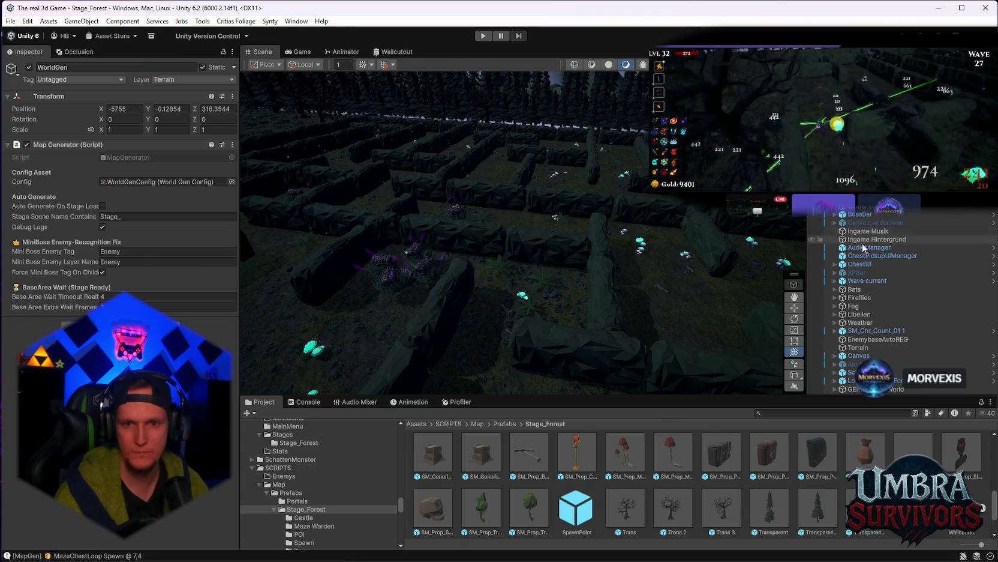
scroll(845, 372, "down", 2)
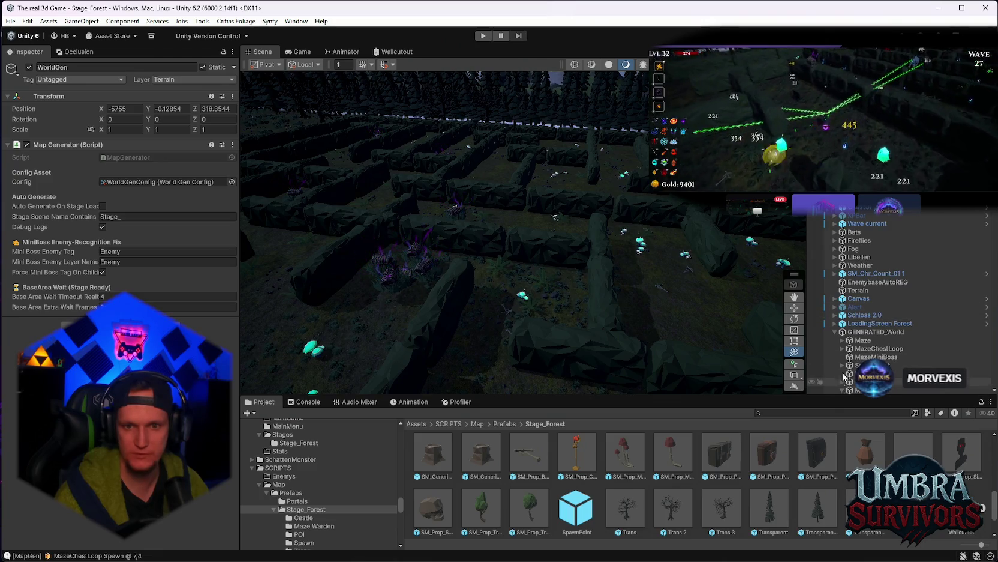
scroll(888, 300, "down", 10)
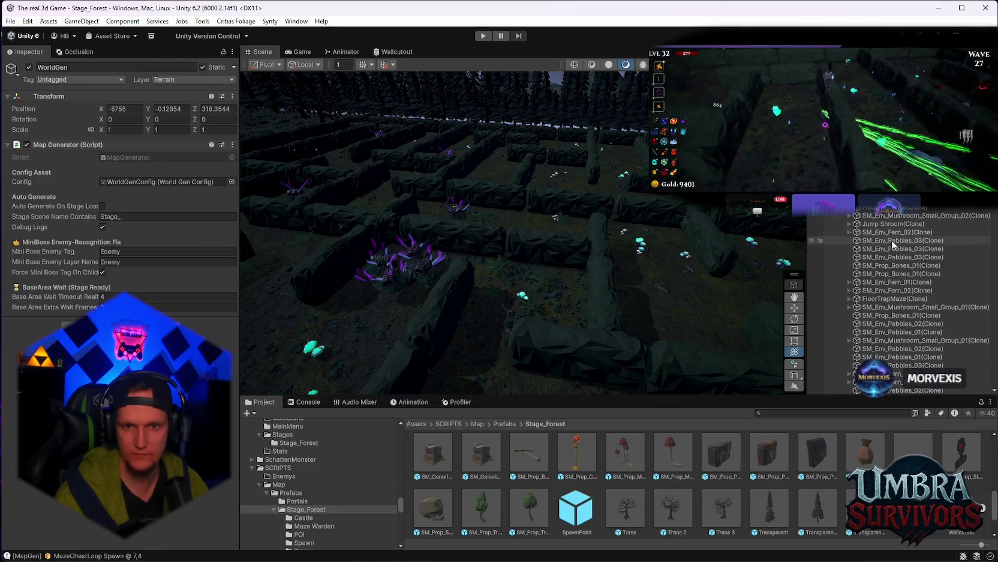
double_click(894, 298)
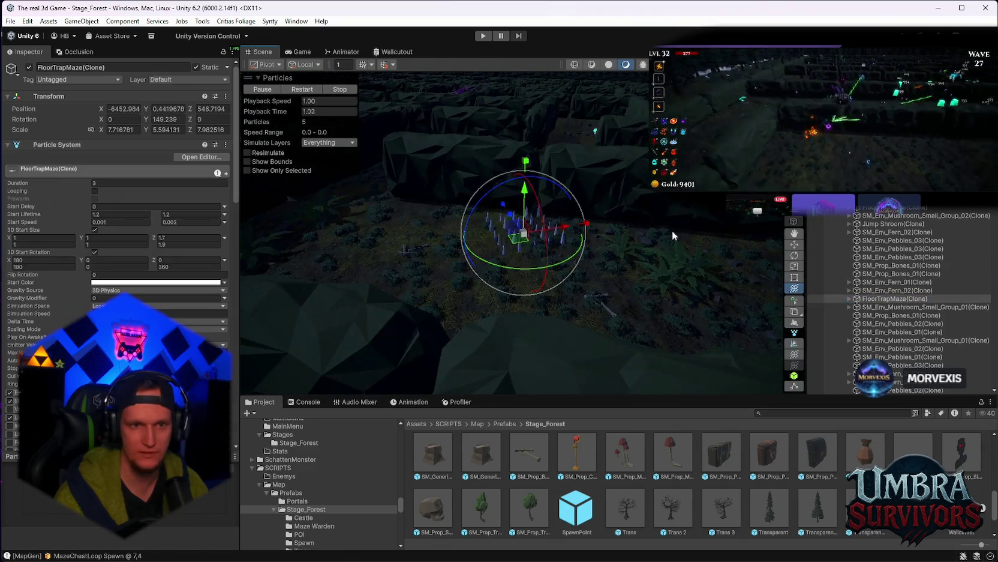
left_click(299, 90)
Search the Hierarchy for 'floor' and select all matching results.
scroll(922, 288, "down", 3)
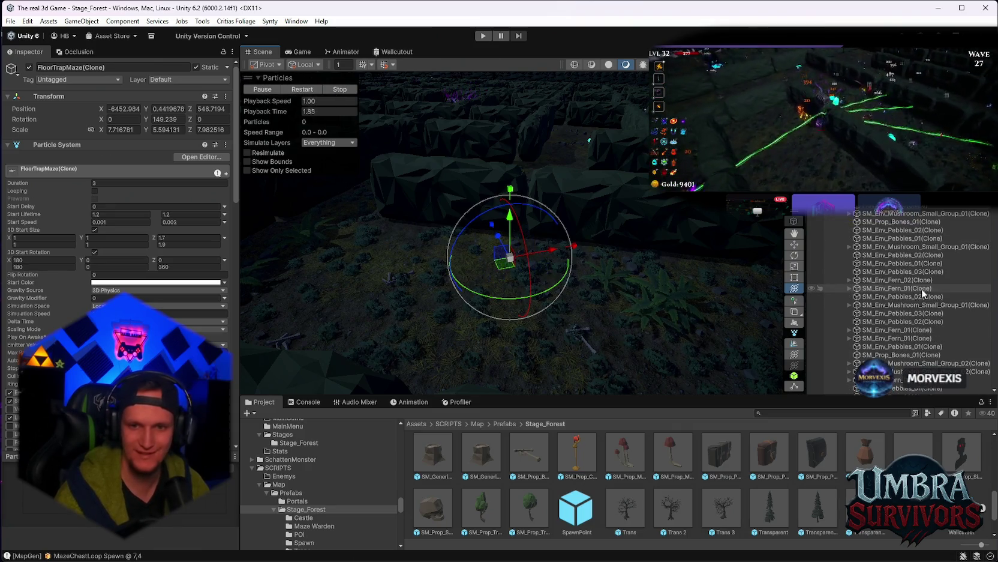
scroll(913, 312, "up", 2)
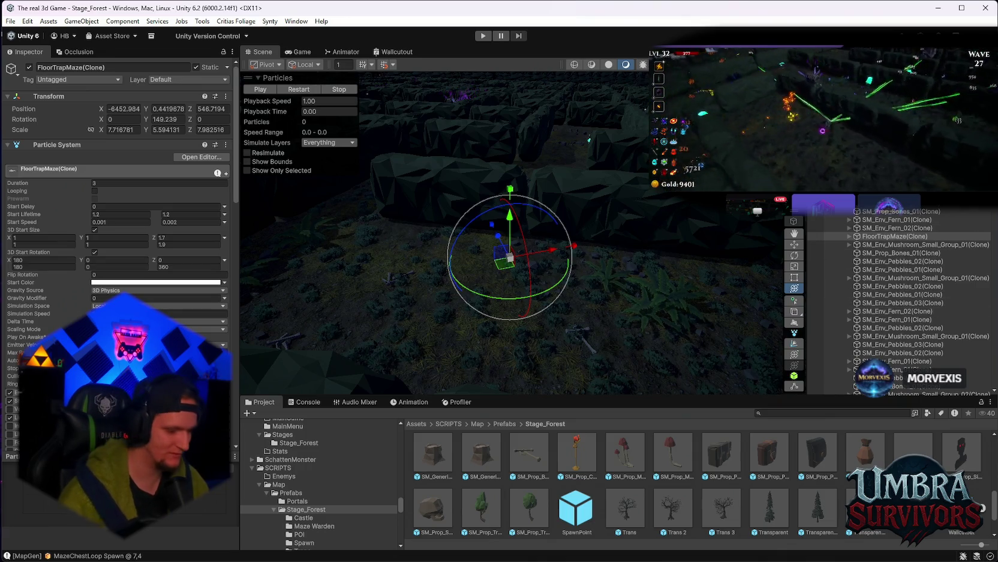
type("floor")
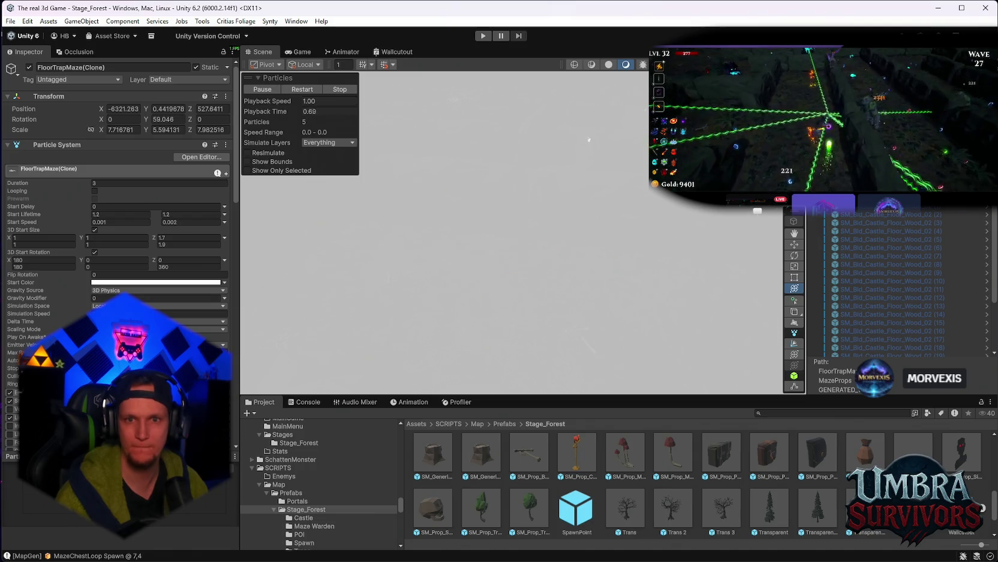
key("ctrl+a")
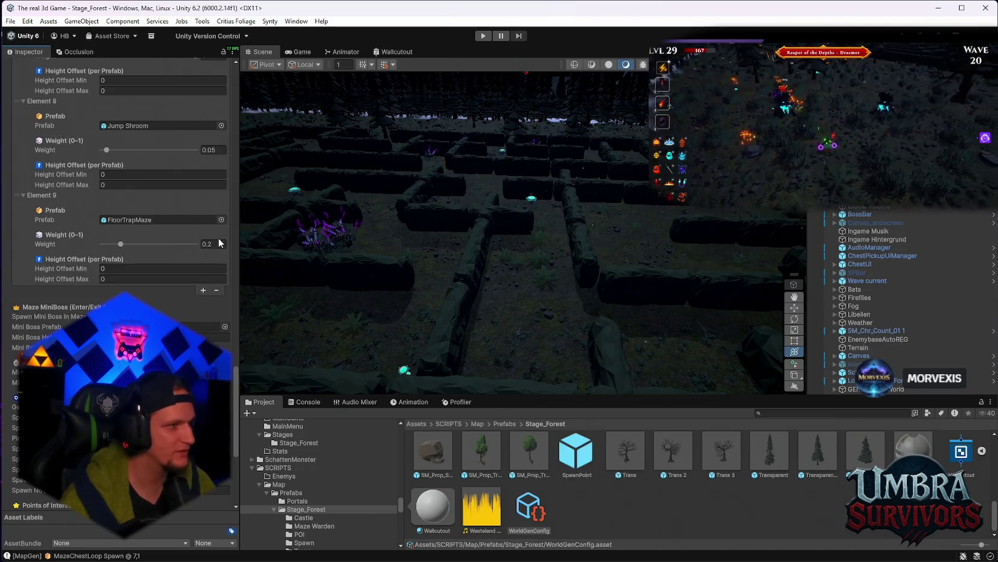